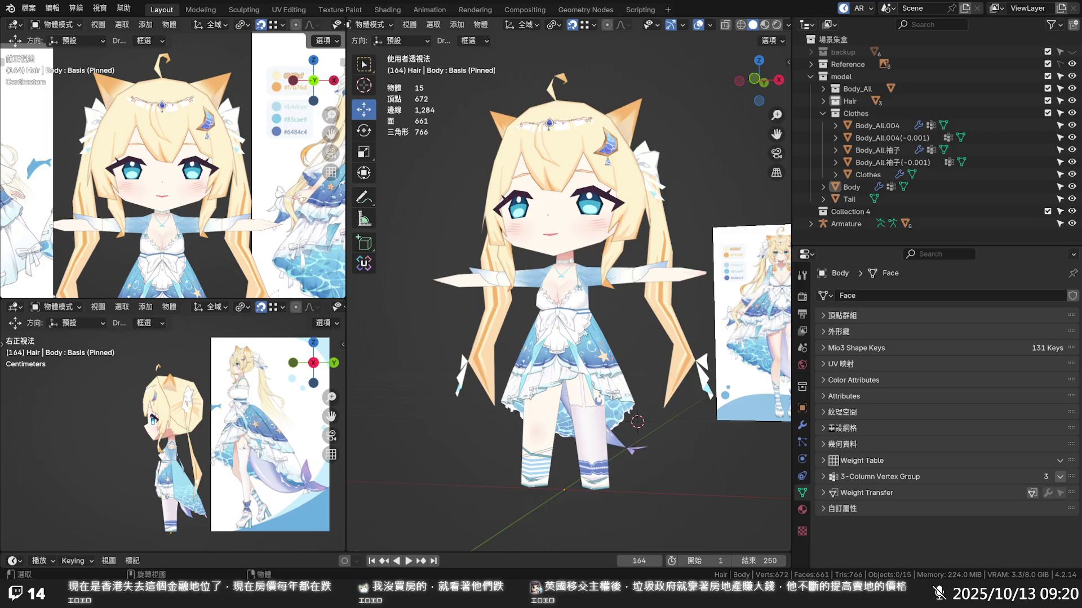
{"action": "scroll", "coordinate": [583, 335], "scroll_direction": "up", "scroll_amount": 2}
- Widen the main view and browse the Tail, Body and clothing objects in the Outliner
{"action": "left_click_drag", "start_coordinate": [346, 296], "coordinate": [288, 296]}
{"action": "scroll", "coordinate": [197, 412], "scroll_direction": "up", "scroll_amount": 2}
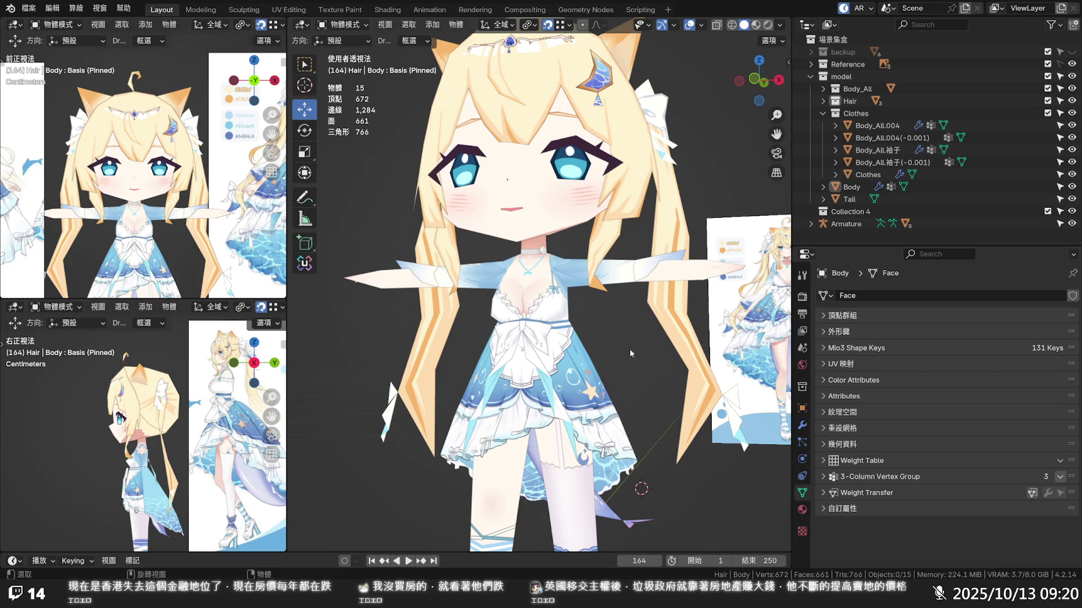
{"action": "middle_click_drag", "start_coordinate": [633, 344], "coordinate": [634, 271], "text": "shift"}
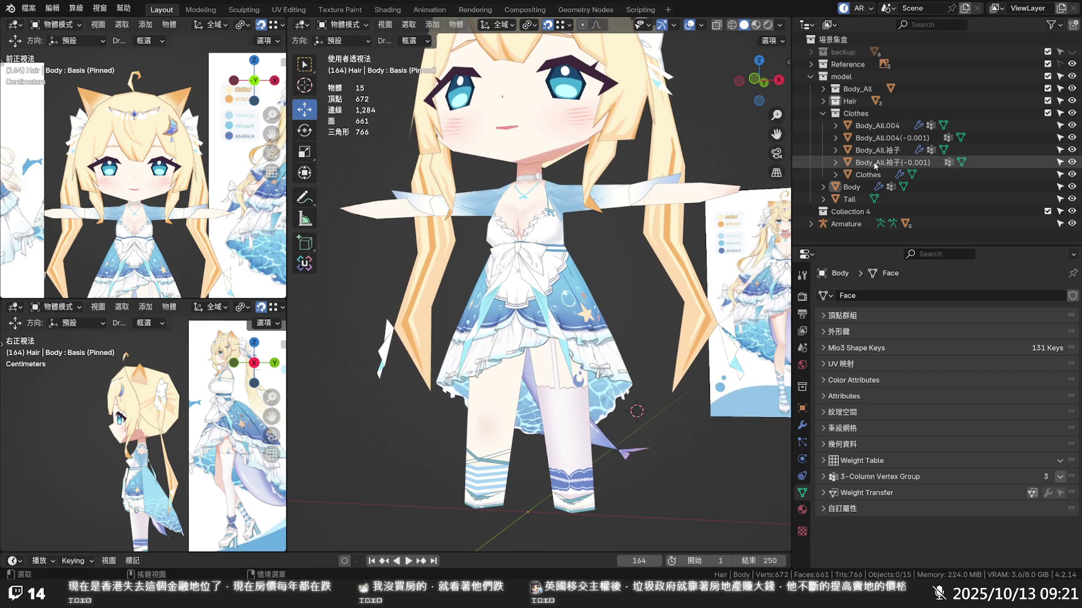
{"action": "left_click", "coordinate": [858, 191]}
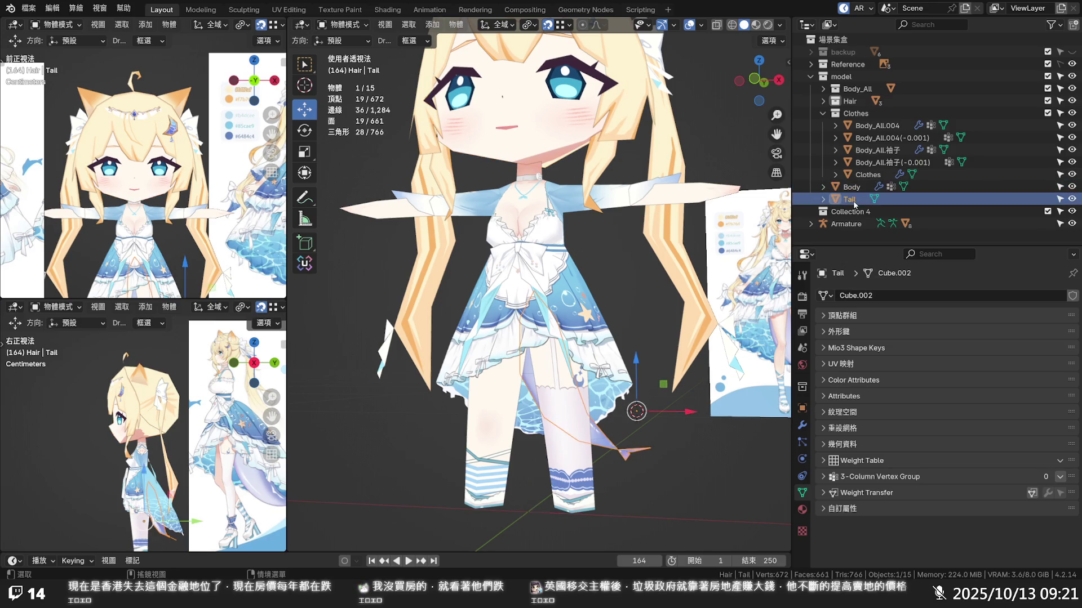
{"action": "left_click", "coordinate": [858, 191]}
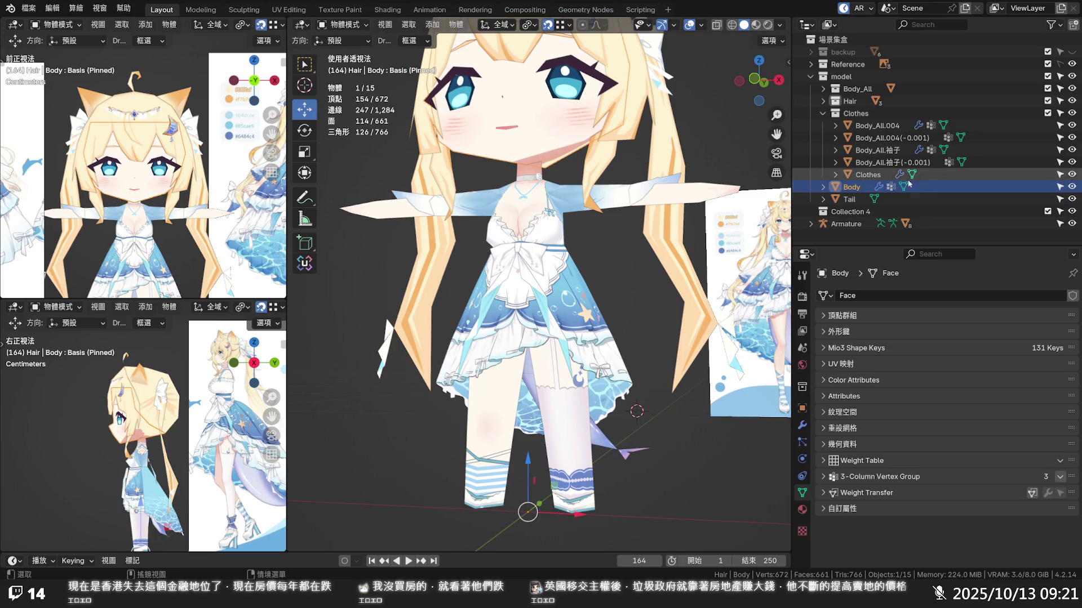
{"action": "left_click", "coordinate": [875, 132]}
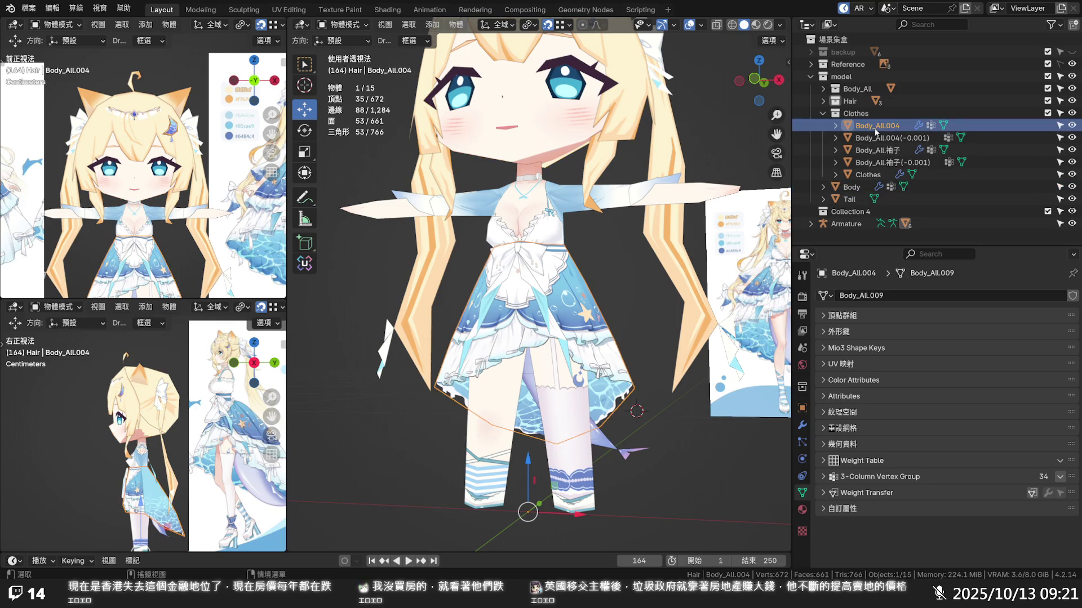
{"action": "left_click", "coordinate": [875, 138]}
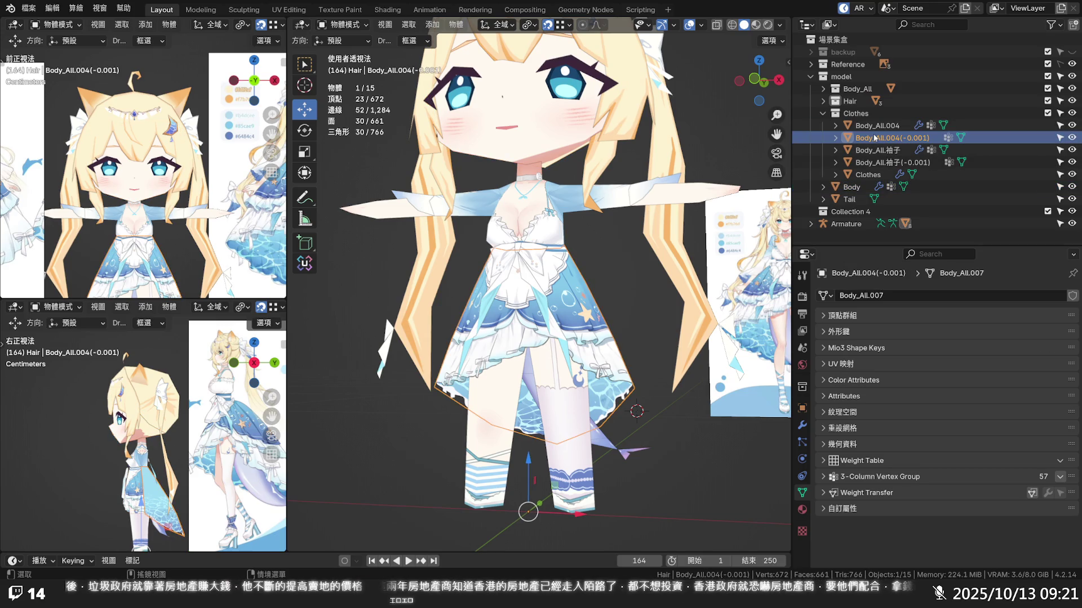
{"action": "left_click", "coordinate": [824, 114]}
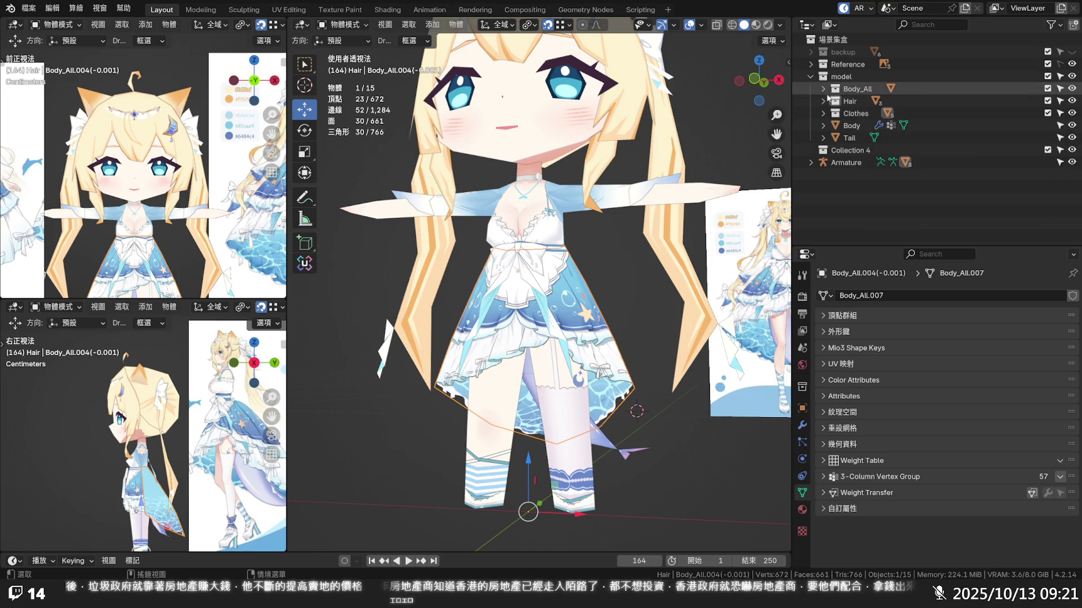
- Select the Body_All object, save the blend file, and enter Edit Mode on its mesh
{"action": "left_click", "coordinate": [823, 89]}
{"action": "left_click", "coordinate": [835, 100]}
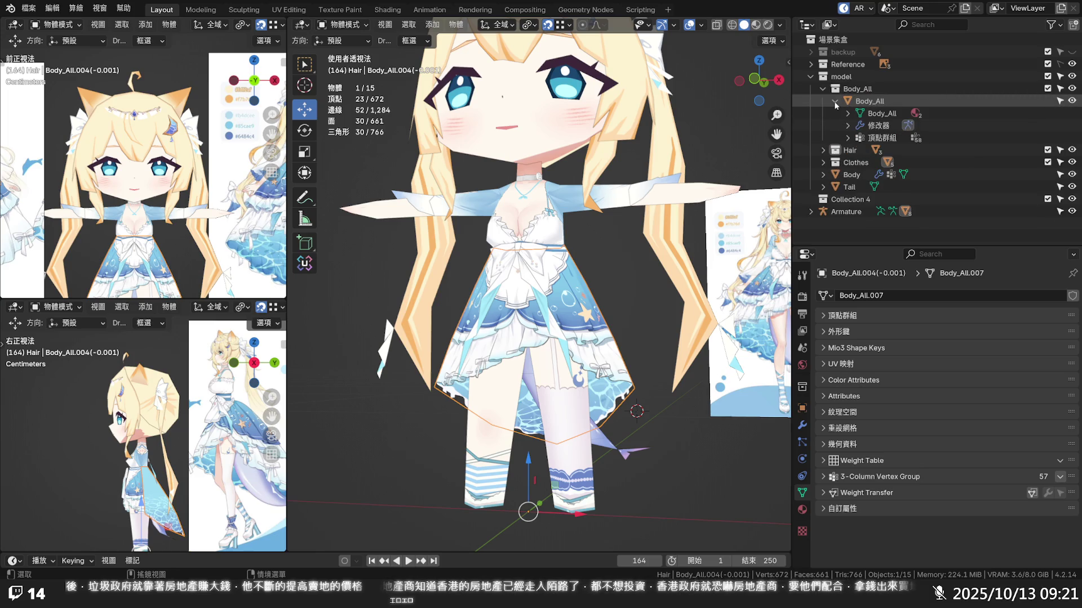
{"action": "left_click", "coordinate": [835, 102]}
{"action": "left_click", "coordinate": [866, 102]}
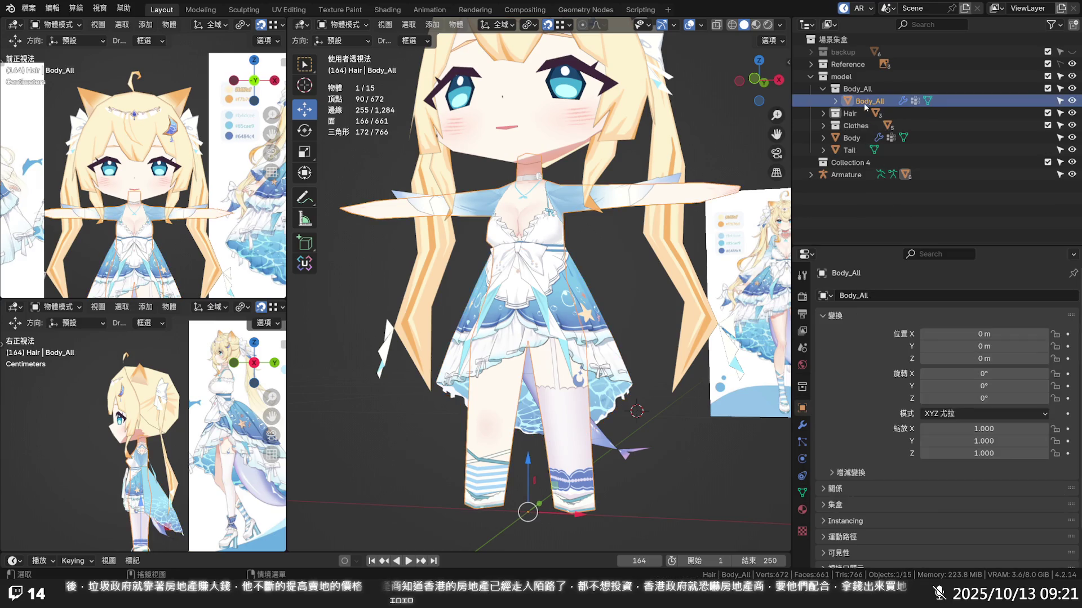
{"action": "left_click", "coordinate": [629, 274]}
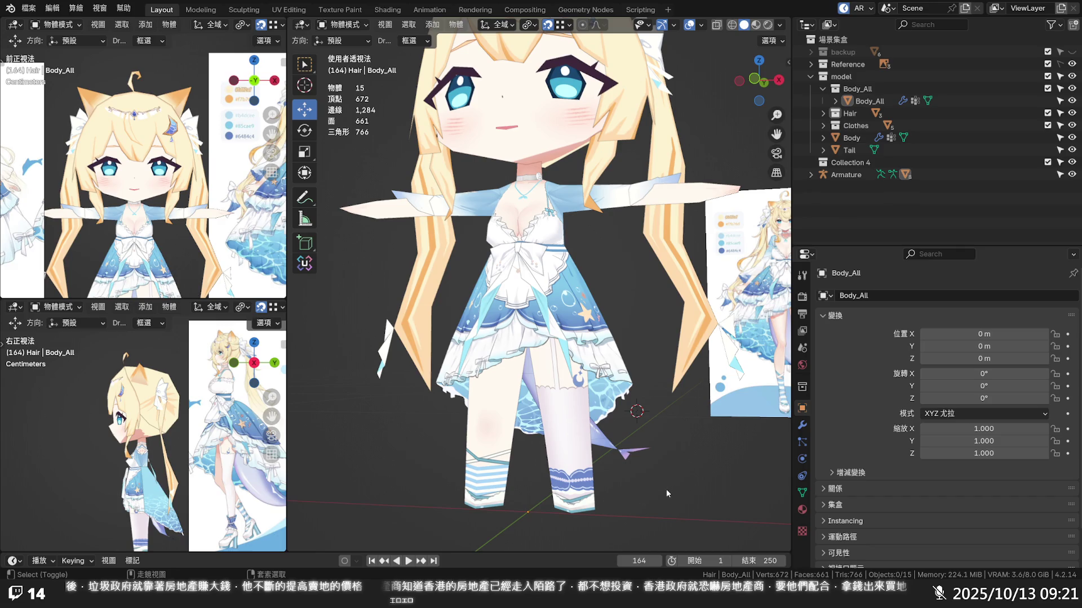
{"action": "key", "text": "ctrl+s"}
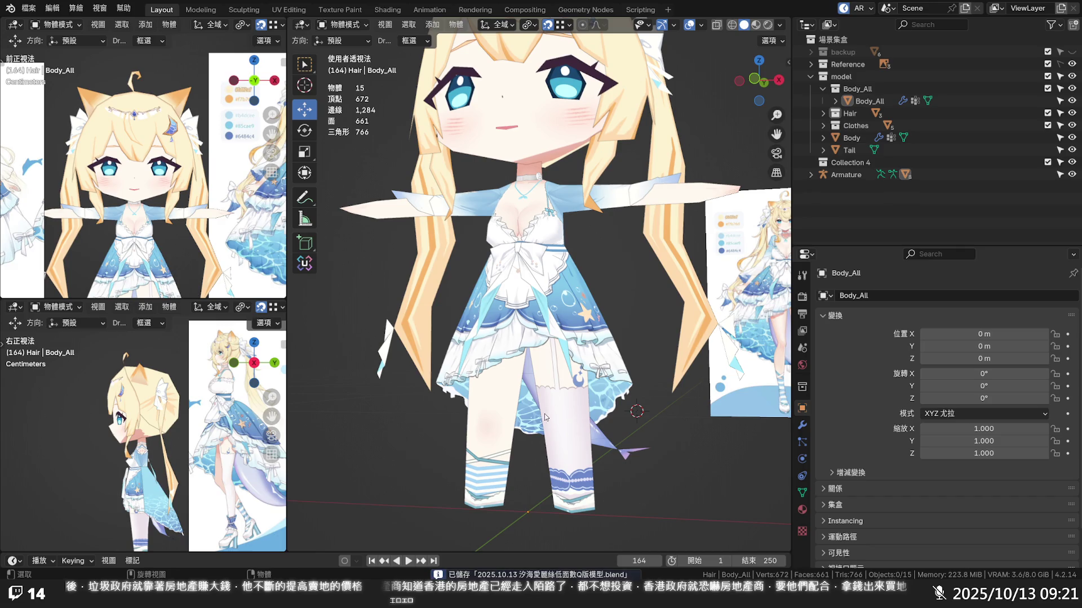
{"action": "left_click", "coordinate": [557, 415]}
{"action": "key", "text": "Tab"}
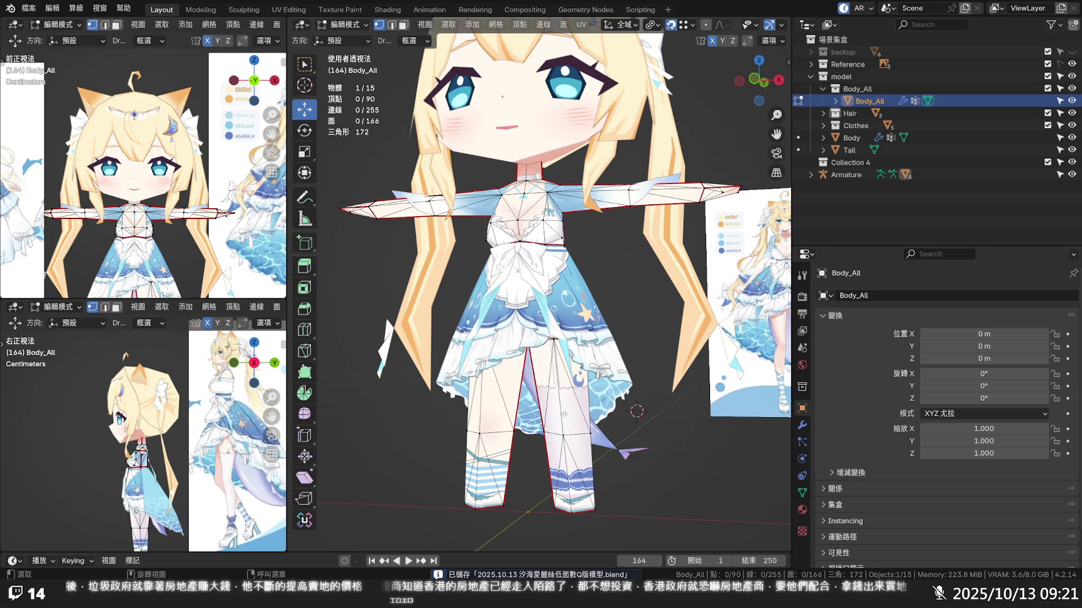
- Switch Body_All to Weight Paint mode and show its vertex groups in the mesh data properties
{"action": "key", "text": "Tab"}
{"action": "left_click", "coordinate": [342, 24]}
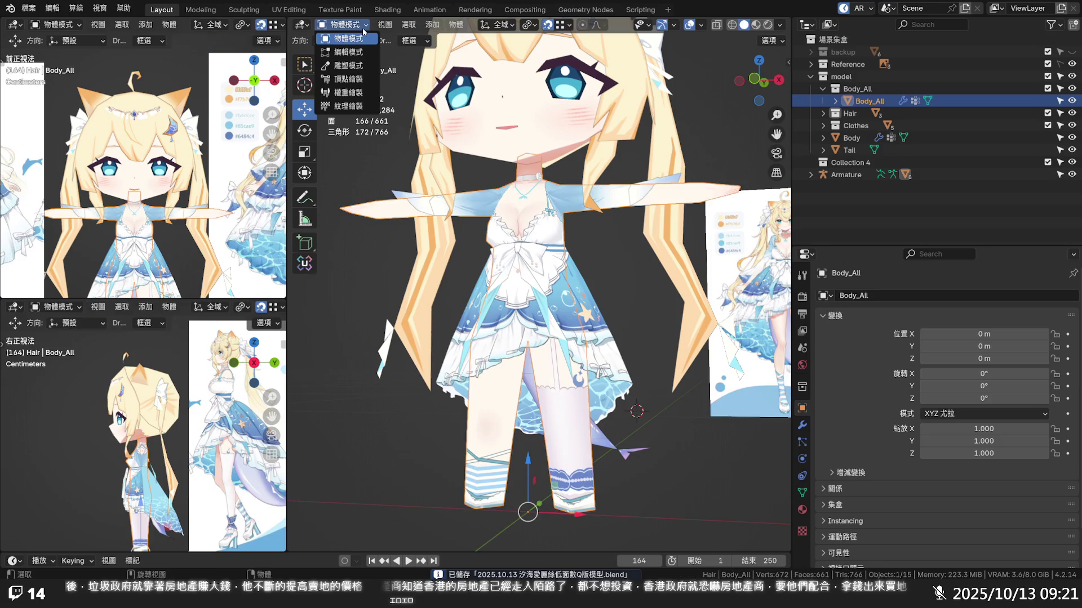
{"action": "left_click", "coordinate": [350, 93]}
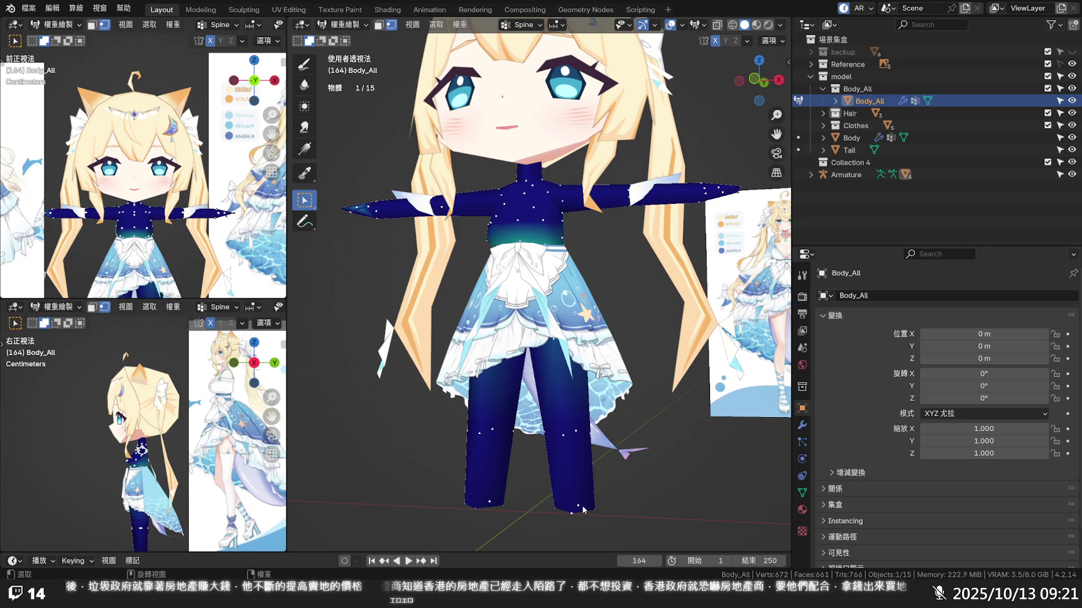
{"action": "left_click", "coordinate": [803, 425]}
{"action": "left_click", "coordinate": [801, 476]}
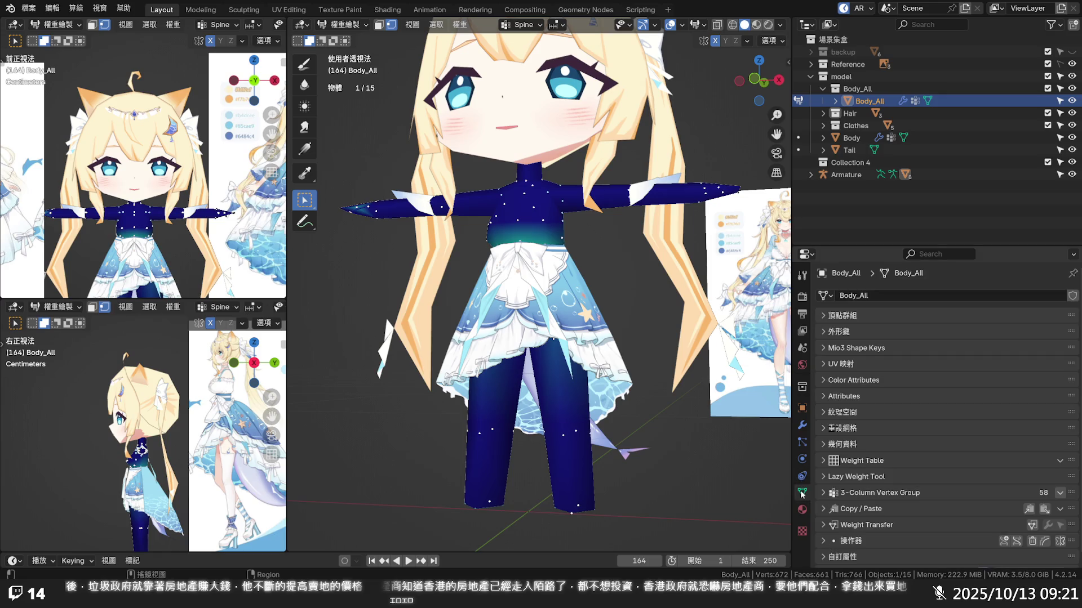
{"action": "left_click", "coordinate": [826, 316]}
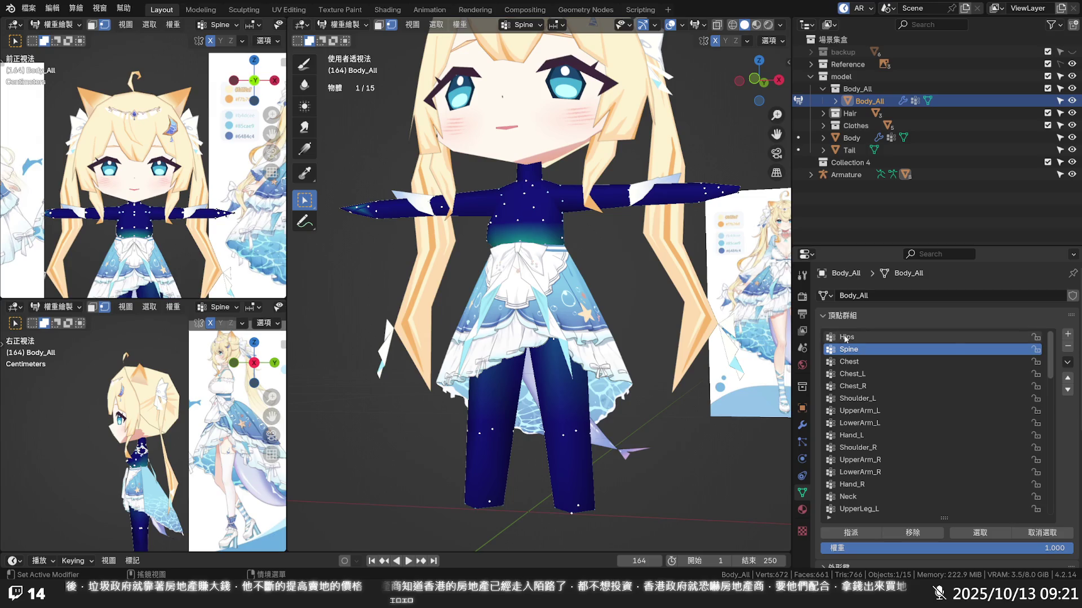
{"action": "scroll", "coordinate": [878, 414], "scroll_direction": "down", "scroll_amount": 6}
{"action": "scroll", "coordinate": [879, 413], "scroll_direction": "down", "scroll_amount": 5}
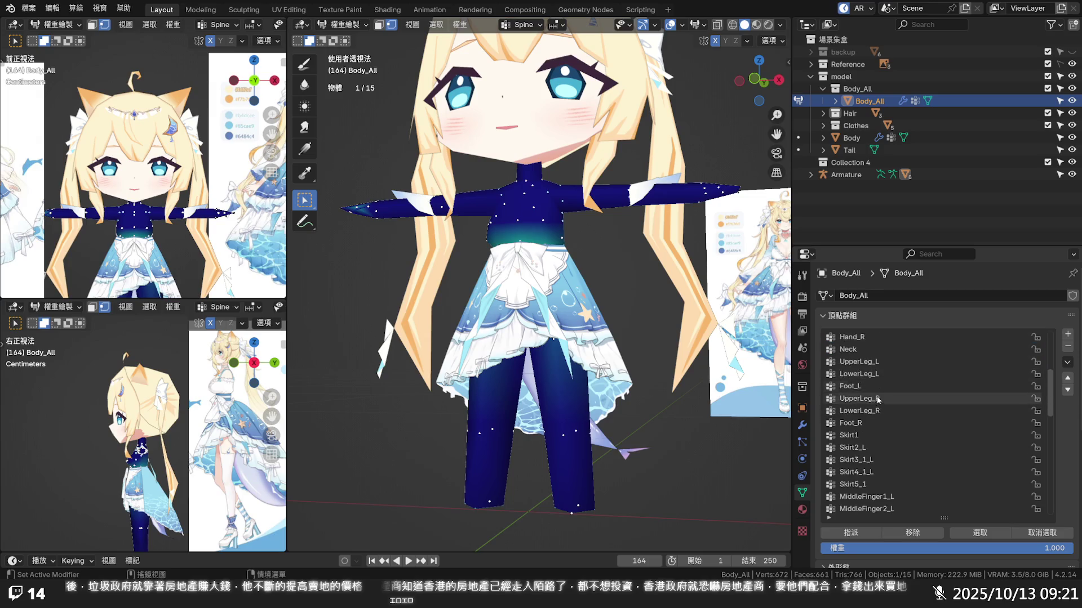
{"action": "scroll", "coordinate": [913, 407], "scroll_direction": "down", "scroll_amount": 5}
{"action": "scroll", "coordinate": [947, 397], "scroll_direction": "down", "scroll_amount": 5}
{"action": "scroll", "coordinate": [969, 395], "scroll_direction": "down", "scroll_amount": 3}
{"action": "scroll", "coordinate": [969, 394], "scroll_direction": "down", "scroll_amount": 4}
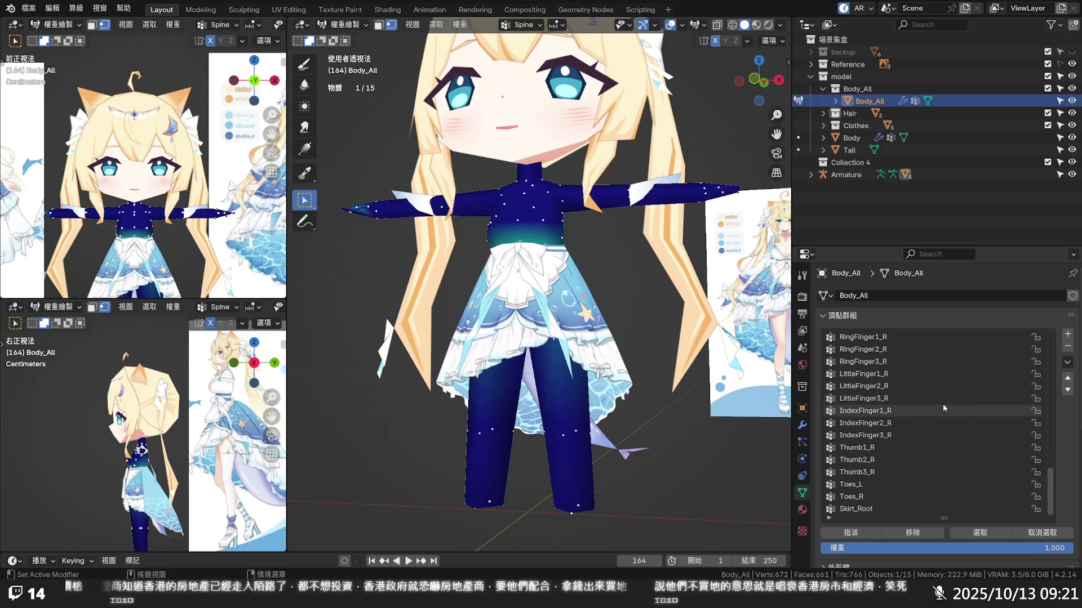
- Make Toes_L the working vertex group and show the sidebar with the model framed closer
{"action": "left_click", "coordinate": [858, 497]}
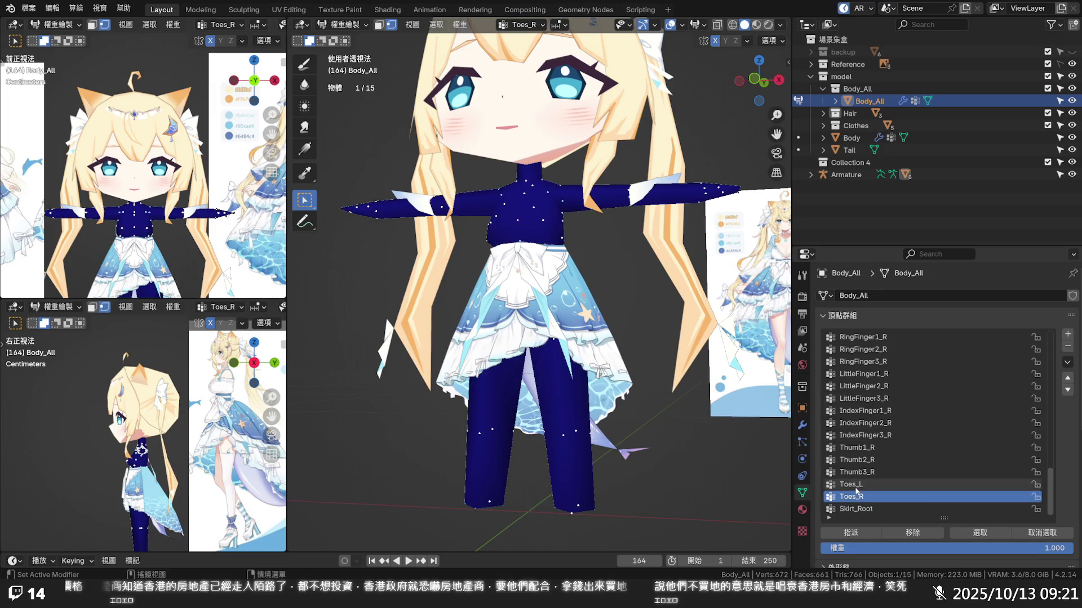
{"action": "left_click", "coordinate": [854, 484]}
{"action": "key", "text": "n"}
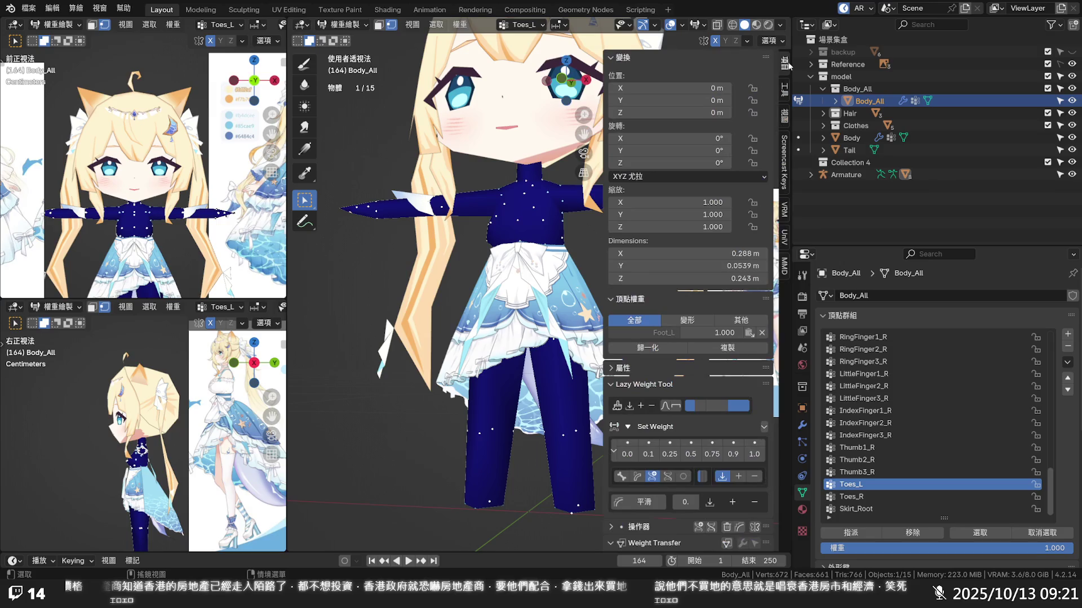
{"action": "left_click_drag", "start_coordinate": [287, 224], "coordinate": [224, 223]}
{"action": "scroll", "coordinate": [526, 322], "scroll_direction": "up", "scroll_amount": 2}
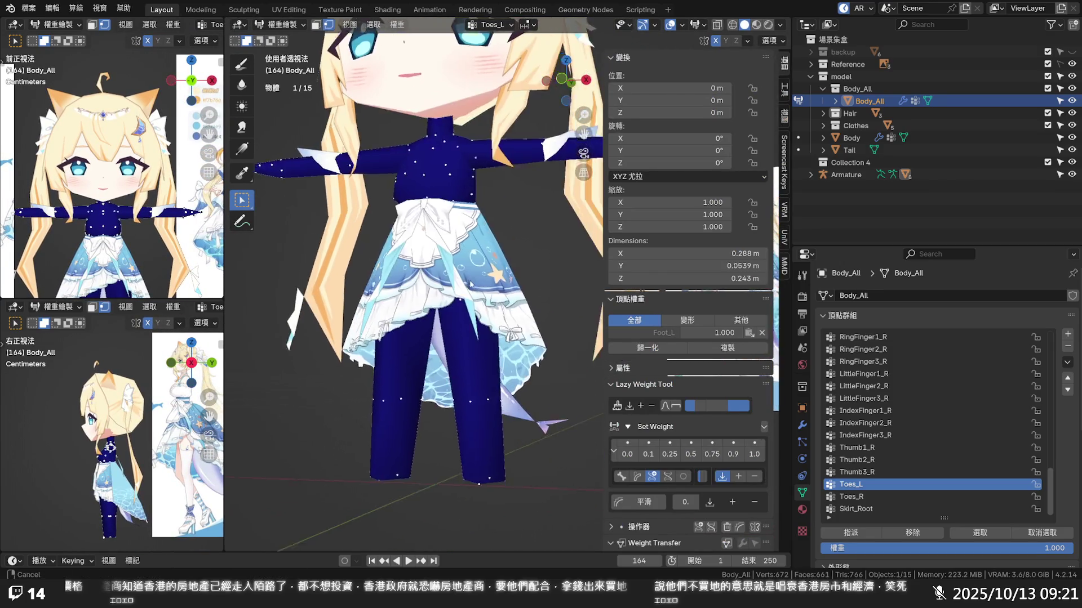
{"action": "mouse_move", "coordinate": [526, 321]}
{"action": "middle_mouse_down"}
{"action": "mouse_move", "coordinate": [463, 304]}
{"action": "mouse_move", "coordinate": [499, 310]}
{"action": "middle_mouse_up"}
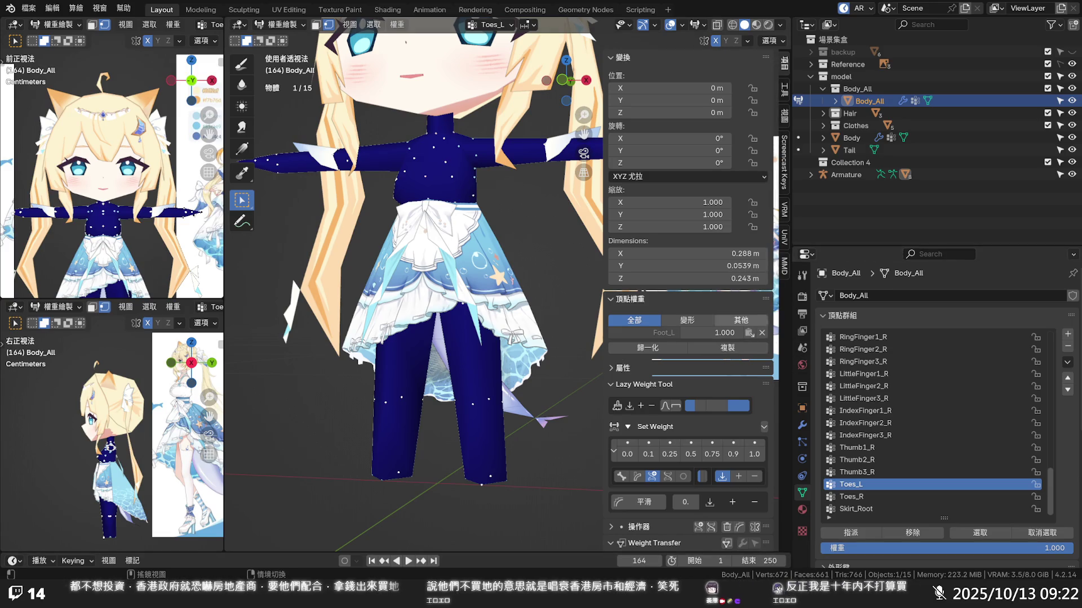
- Display the Foot_L and Foot_R weights and inspect vertices on the feet and legs
{"action": "left_click", "coordinate": [663, 333]}
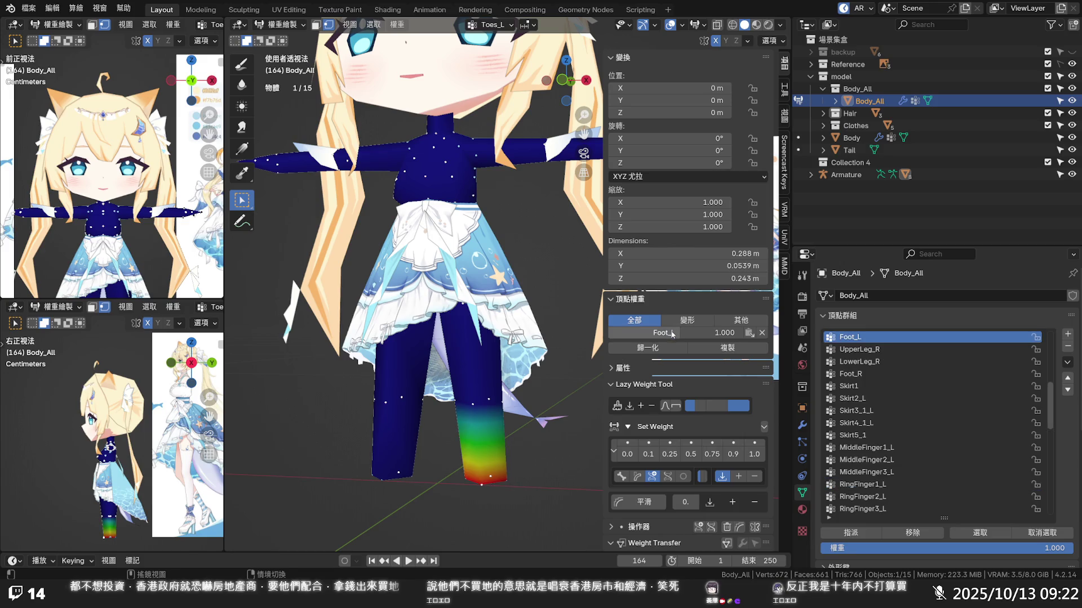
{"action": "left_click", "coordinate": [388, 480]}
{"action": "left_click", "coordinate": [649, 334]}
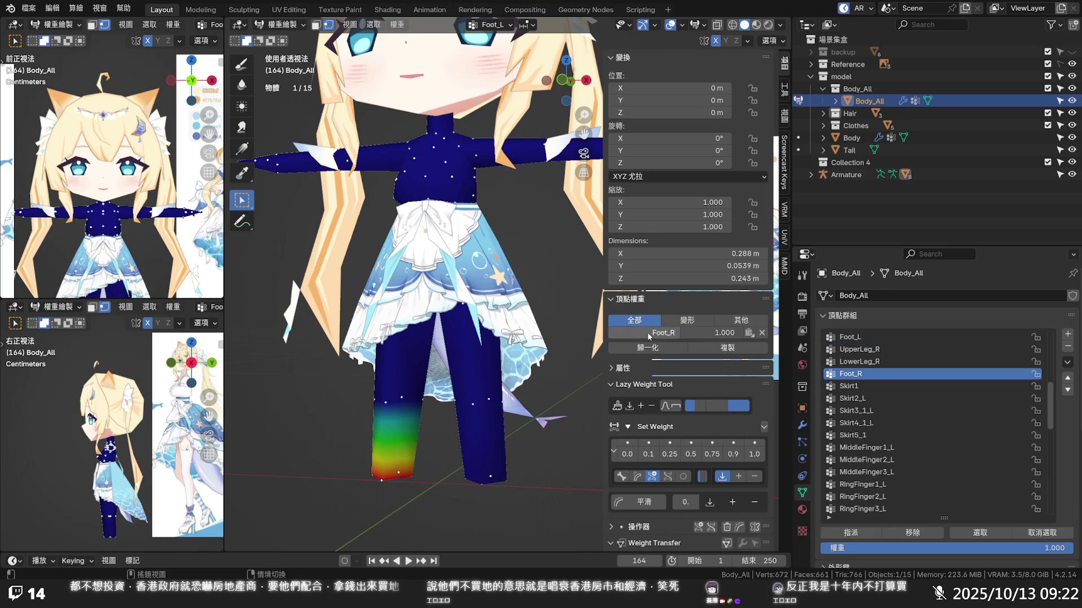
{"action": "left_click", "coordinate": [488, 482]}
{"action": "mouse_move", "coordinate": [490, 482]}
{"action": "middle_mouse_down"}
{"action": "mouse_move", "coordinate": [615, 439]}
{"action": "mouse_move", "coordinate": [479, 403]}
{"action": "middle_mouse_up"}
{"action": "left_click", "coordinate": [493, 398]}
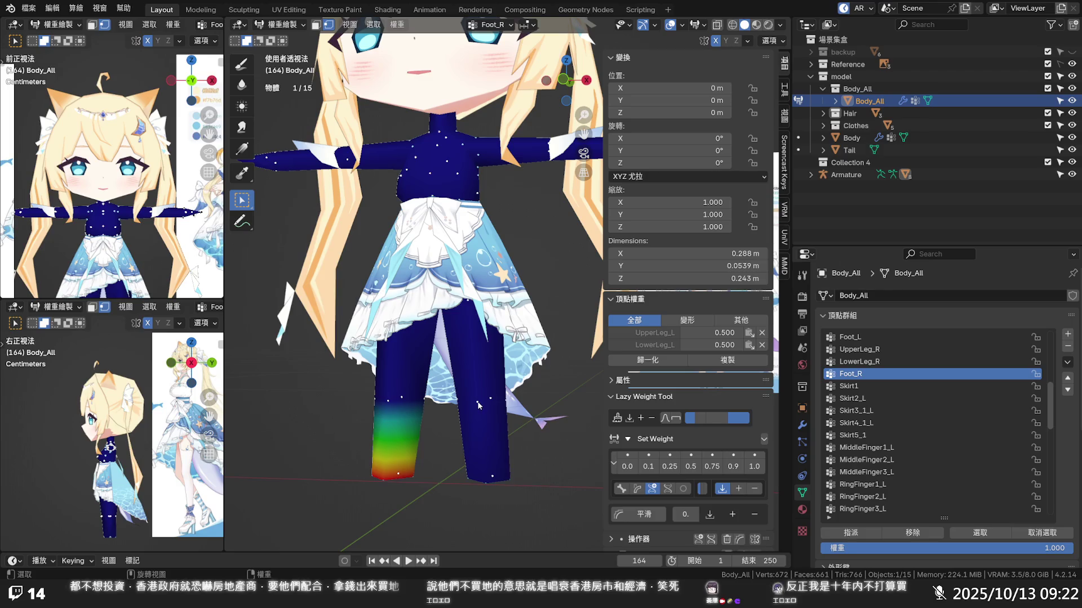
- Cycle through the upper and lower leg groups on both sides to review their weights
{"action": "left_click", "coordinate": [655, 333]}
{"action": "mouse_move", "coordinate": [508, 410]}
{"action": "middle_mouse_down"}
{"action": "mouse_move", "coordinate": [463, 412]}
{"action": "mouse_move", "coordinate": [494, 326]}
{"action": "mouse_move", "coordinate": [487, 397]}
{"action": "middle_mouse_up"}
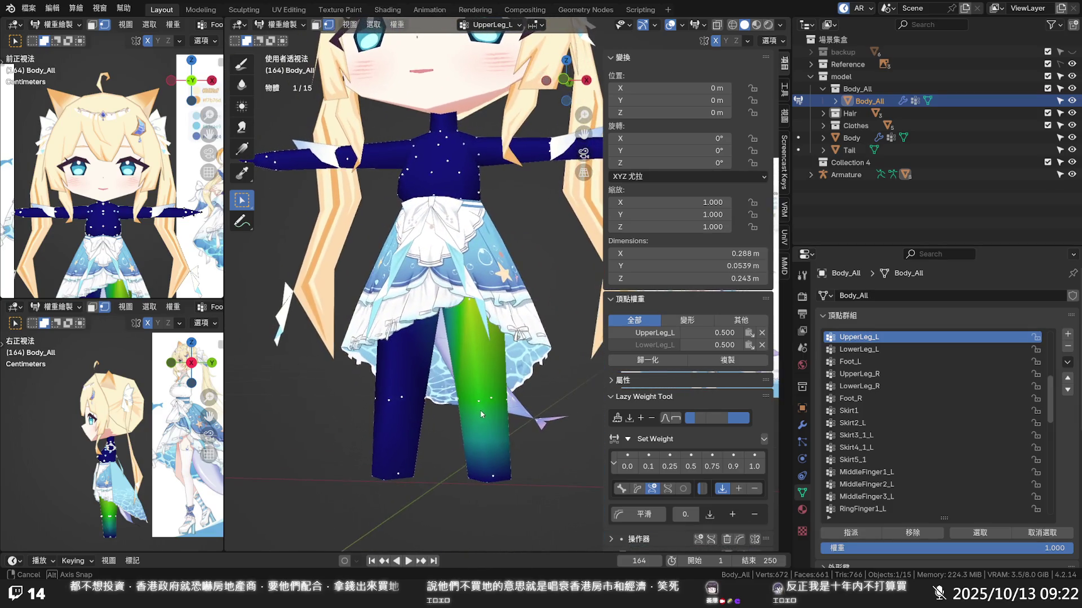
{"action": "left_click", "coordinate": [654, 345]}
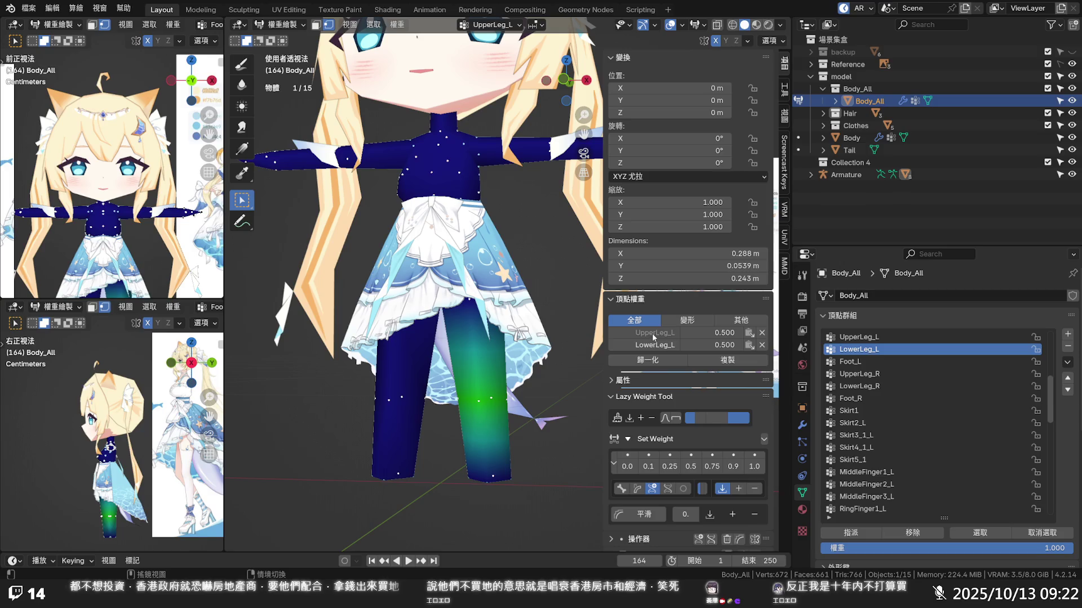
{"action": "left_click", "coordinate": [651, 334]}
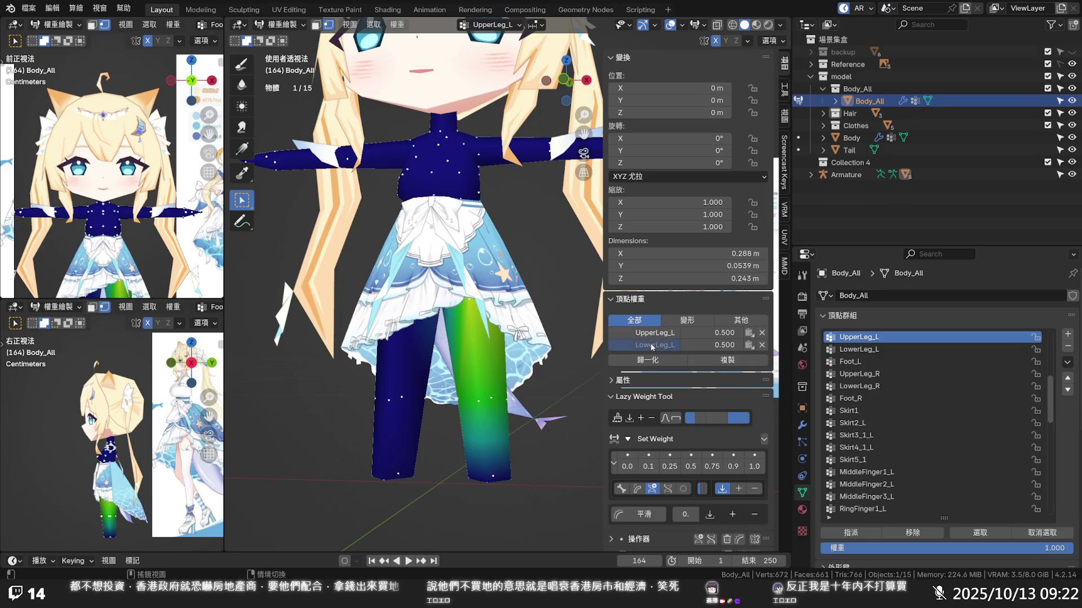
{"action": "left_click", "coordinate": [650, 342]}
{"action": "left_click", "coordinate": [394, 404]}
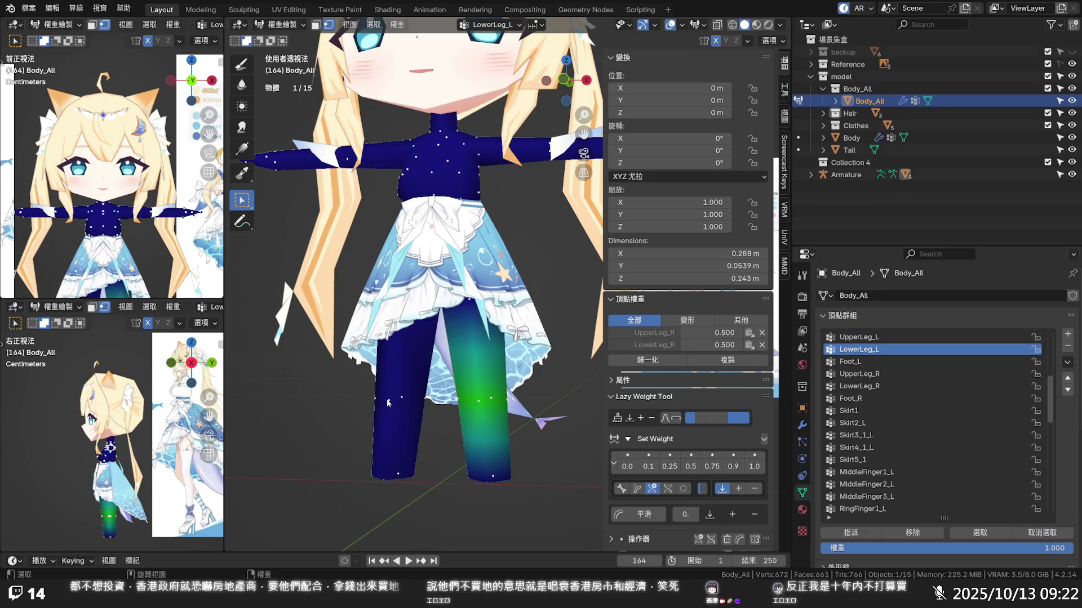
{"action": "left_click", "coordinate": [633, 335]}
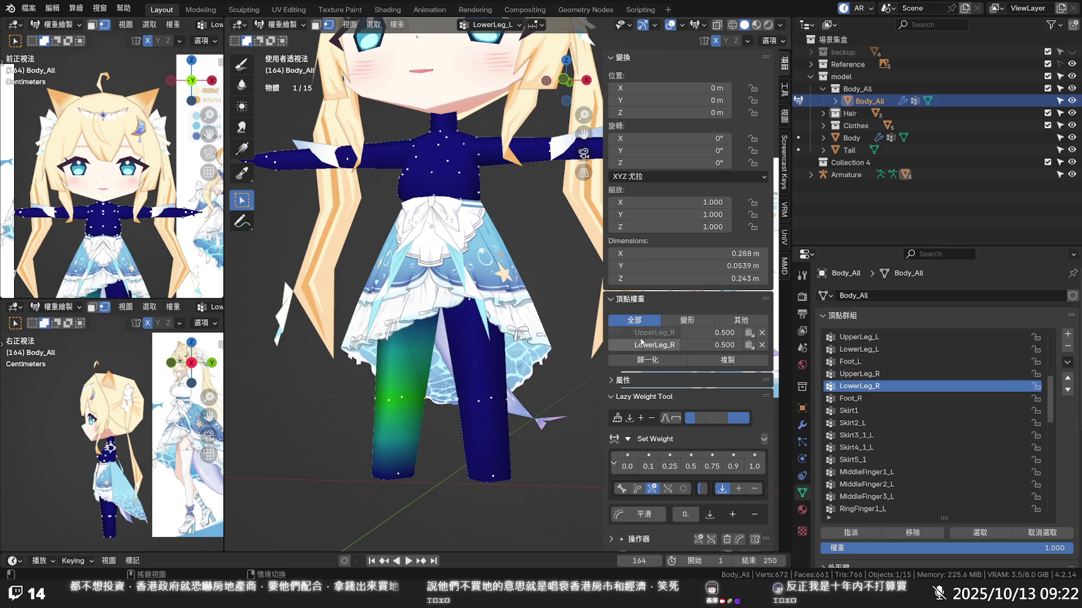
{"action": "left_click", "coordinate": [647, 333]}
{"action": "mouse_move", "coordinate": [439, 355]}
{"action": "middle_mouse_down"}
{"action": "mouse_move", "coordinate": [496, 277]}
{"action": "mouse_move", "coordinate": [465, 341]}
{"action": "middle_mouse_up"}
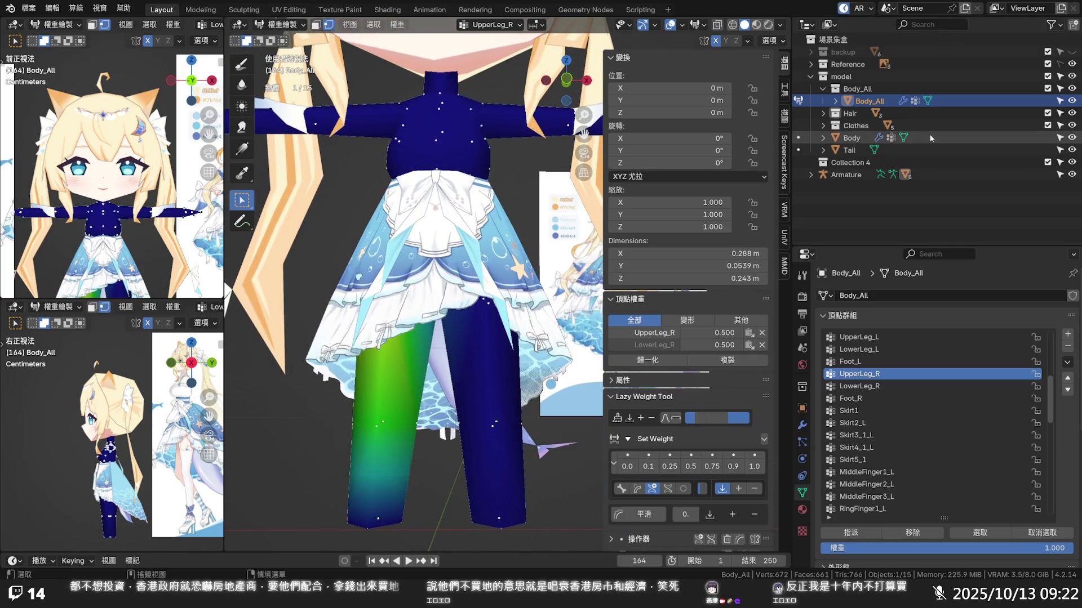
- Hide the Clothes collection and display the Hips weights on the bare body
{"action": "left_click", "coordinate": [1072, 125]}
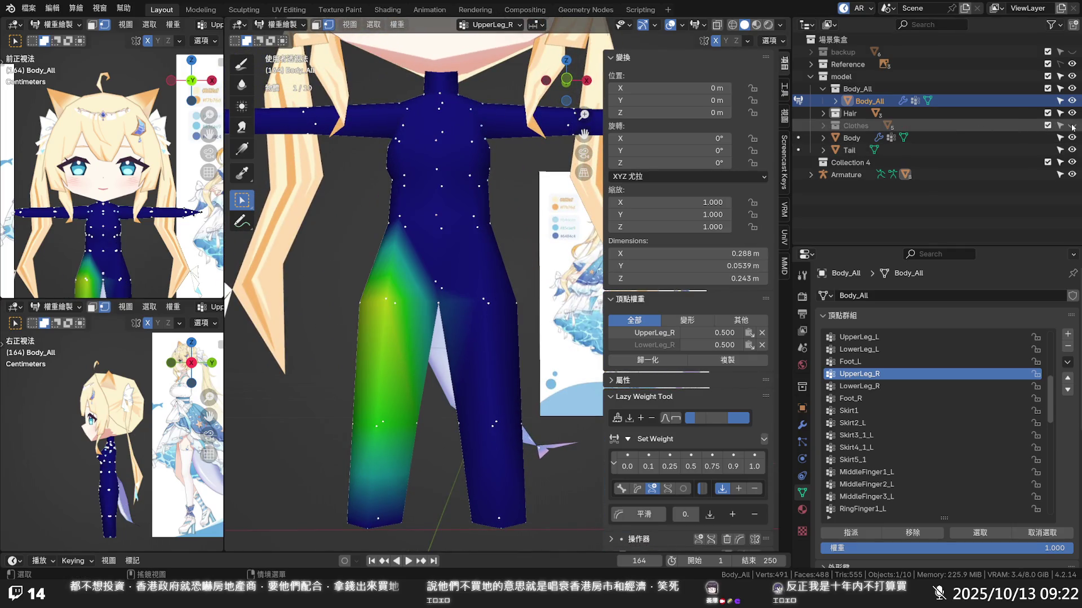
{"action": "middle_click_drag", "start_coordinate": [592, 321], "coordinate": [448, 316]}
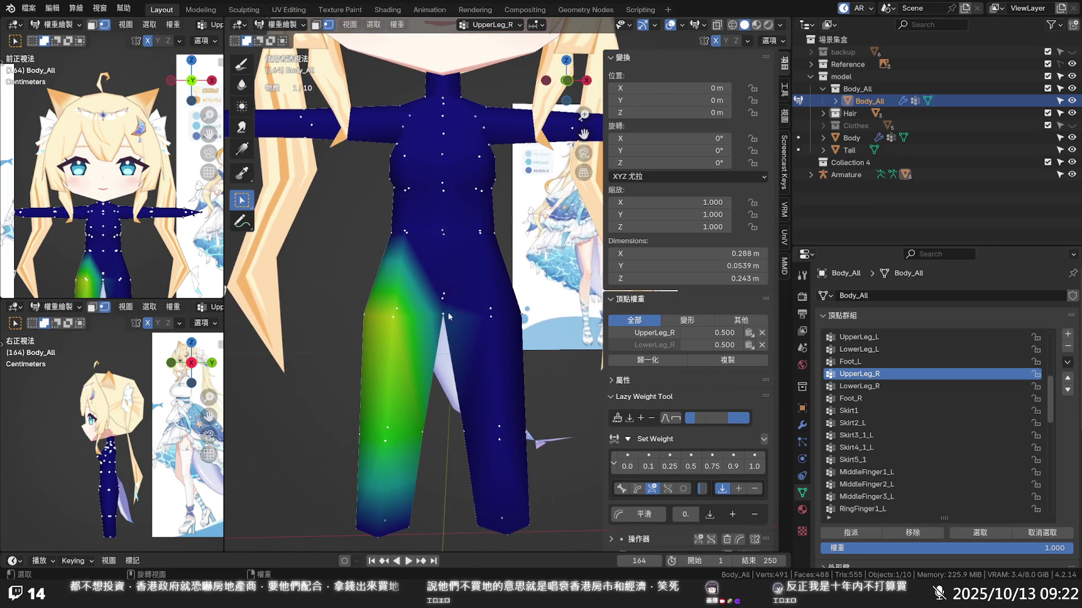
{"action": "left_click", "coordinate": [442, 297]}
{"action": "left_click", "coordinate": [647, 334]}
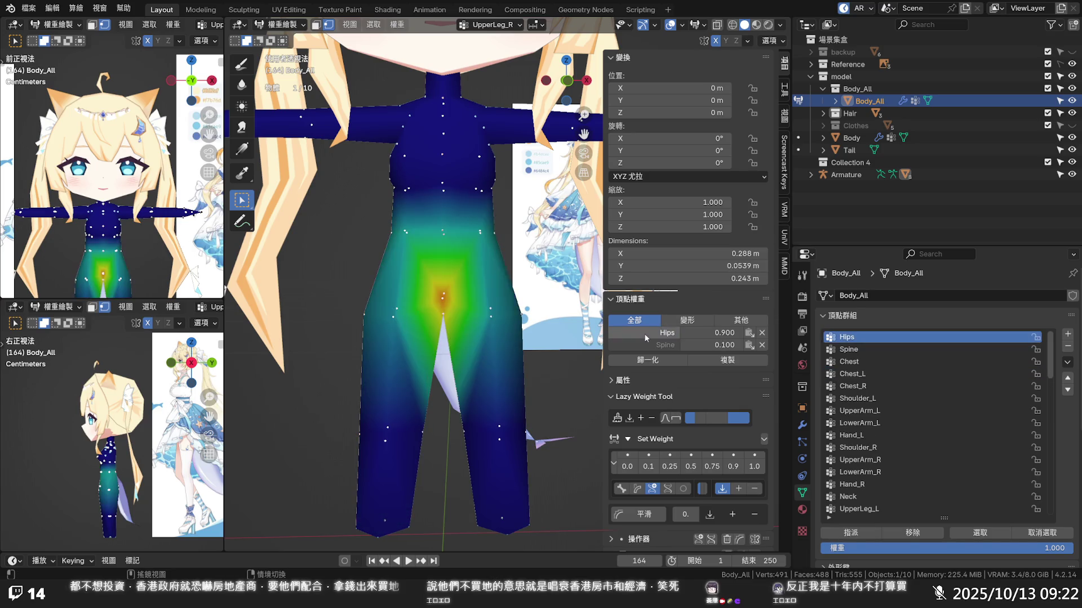
- Hide the tail, display the Spine weights and check a waist vertex from several angles
{"action": "mouse_move", "coordinate": [583, 326]}
{"action": "middle_mouse_down"}
{"action": "mouse_move", "coordinate": [240, 293]}
{"action": "mouse_move", "coordinate": [349, 306]}
{"action": "middle_mouse_up"}
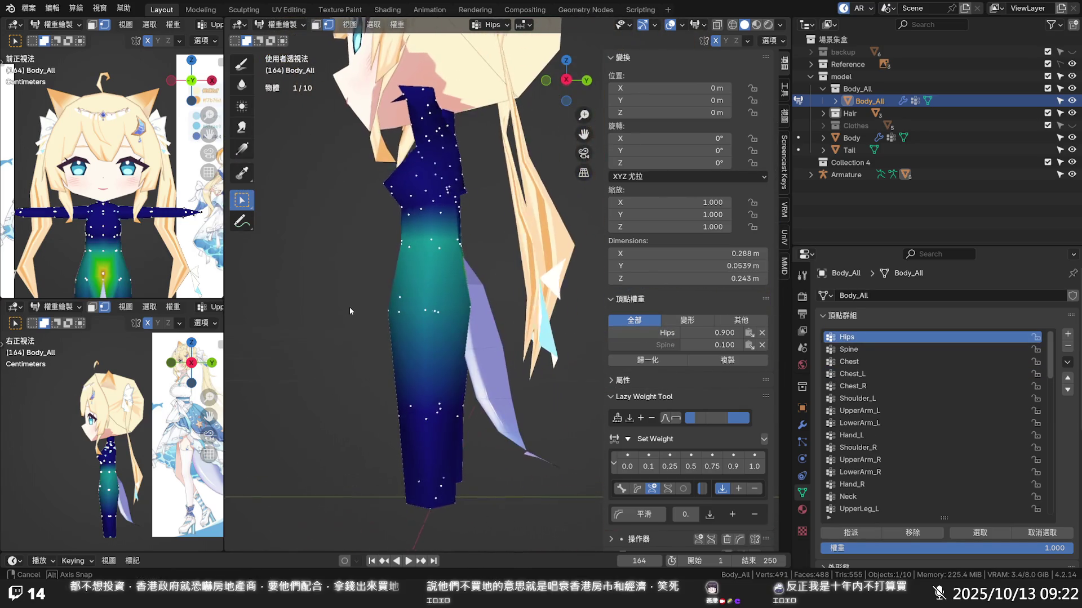
{"action": "left_click", "coordinate": [1072, 150]}
{"action": "mouse_move", "coordinate": [444, 283]}
{"action": "middle_mouse_down"}
{"action": "mouse_move", "coordinate": [468, 306]}
{"action": "mouse_move", "coordinate": [606, 268]}
{"action": "mouse_move", "coordinate": [637, 341]}
{"action": "middle_mouse_up"}
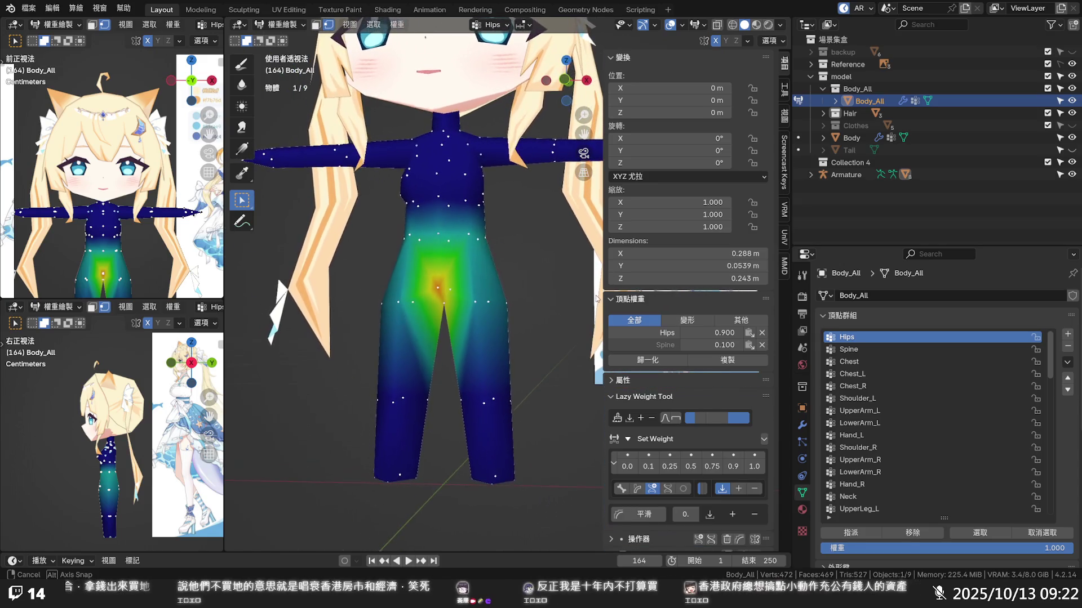
{"action": "left_click", "coordinate": [637, 342]}
{"action": "mouse_move", "coordinate": [422, 317]}
{"action": "middle_mouse_down"}
{"action": "mouse_move", "coordinate": [574, 295]}
{"action": "mouse_move", "coordinate": [588, 266]}
{"action": "mouse_move", "coordinate": [542, 256]}
{"action": "mouse_move", "coordinate": [613, 280]}
{"action": "mouse_move", "coordinate": [652, 265]}
{"action": "mouse_move", "coordinate": [578, 280]}
{"action": "middle_mouse_up"}
{"action": "left_click", "coordinate": [536, 235]}
{"action": "mouse_move", "coordinate": [496, 284]}
{"action": "middle_mouse_down"}
{"action": "mouse_move", "coordinate": [524, 344]}
{"action": "mouse_move", "coordinate": [495, 320]}
{"action": "mouse_move", "coordinate": [590, 317]}
{"action": "middle_mouse_up"}
{"action": "scroll", "coordinate": [493, 322], "scroll_direction": "up", "scroll_amount": 2}
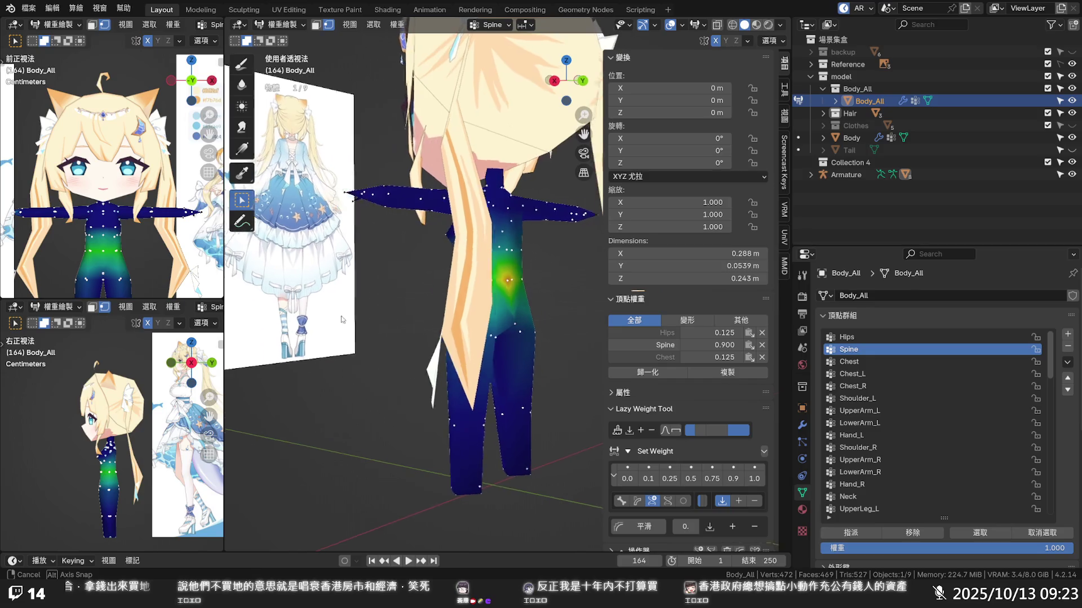
{"action": "middle_click_drag", "start_coordinate": [590, 316], "coordinate": [416, 314]}
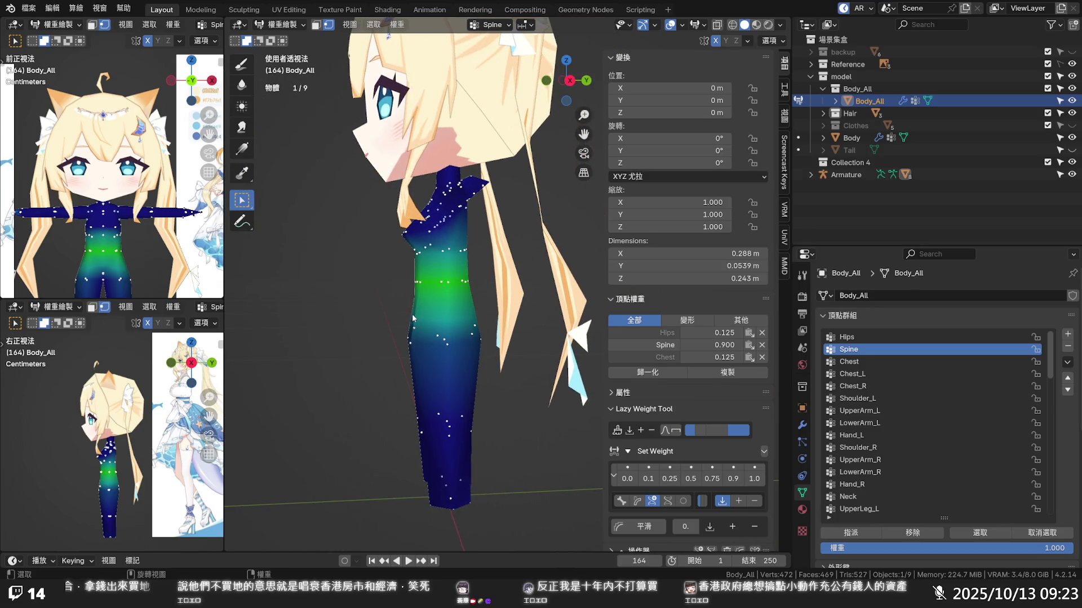
- Enable the Bones overlay so the armature shows over the weighted mesh
{"action": "left_click", "coordinate": [296, 31]}
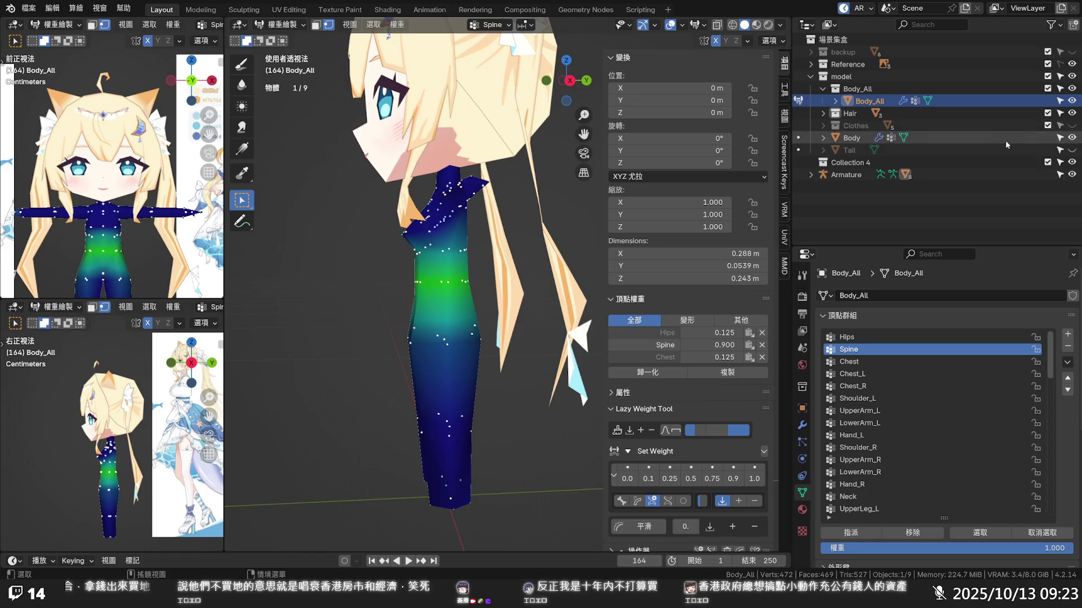
{"action": "left_click", "coordinate": [676, 24]}
{"action": "left_click", "coordinate": [671, 25]}
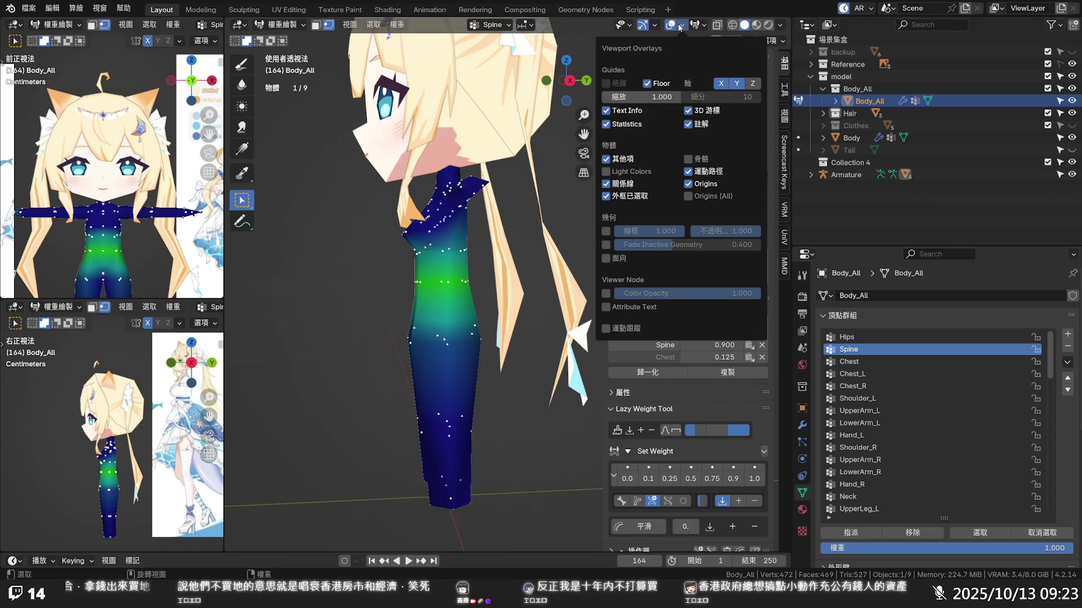
{"action": "left_click", "coordinate": [698, 159]}
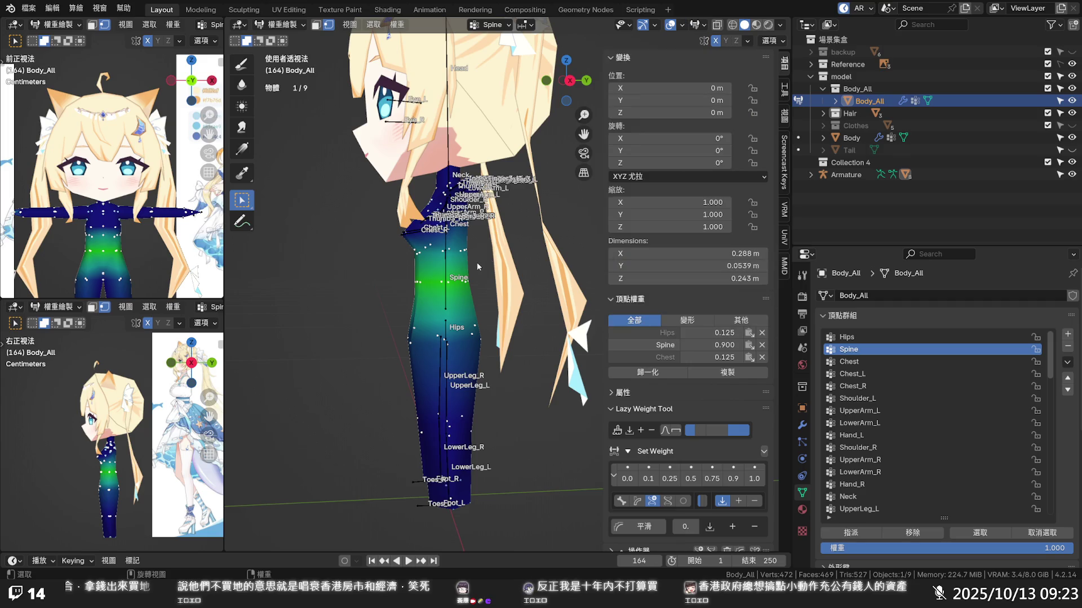
{"action": "middle_click_drag", "start_coordinate": [459, 289], "coordinate": [452, 292]}
- Deselect the body's vertices in Edit Mode, then select the Armature and enter Pose Mode
{"action": "left_click", "coordinate": [280, 25]}
{"action": "left_click", "coordinate": [279, 48]}
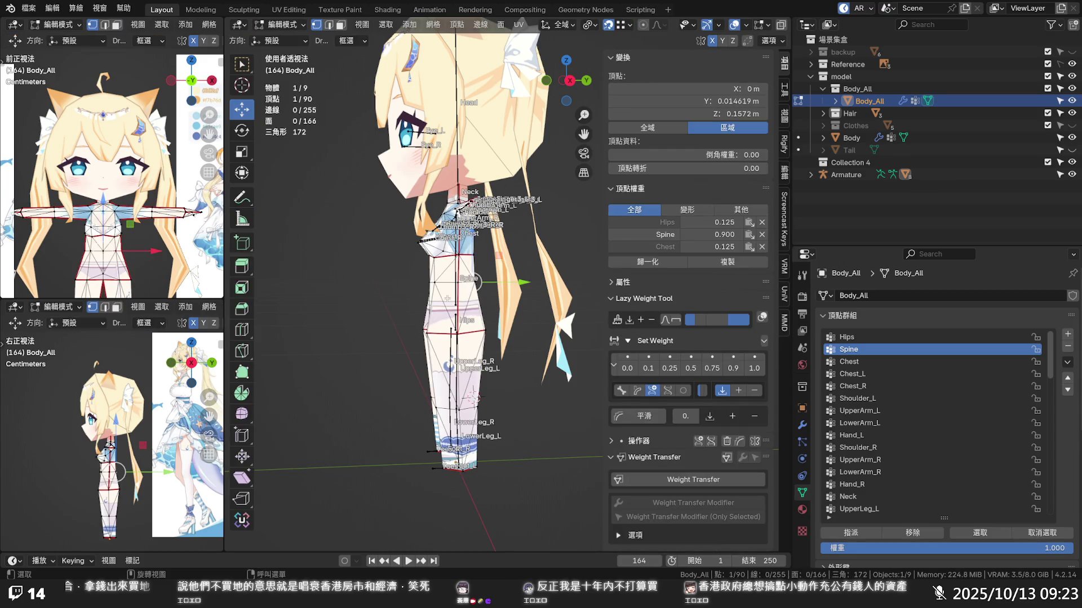
{"action": "scroll", "coordinate": [495, 299], "scroll_direction": "up", "scroll_amount": 3}
{"action": "middle_click_drag", "start_coordinate": [456, 295], "coordinate": [495, 299]}
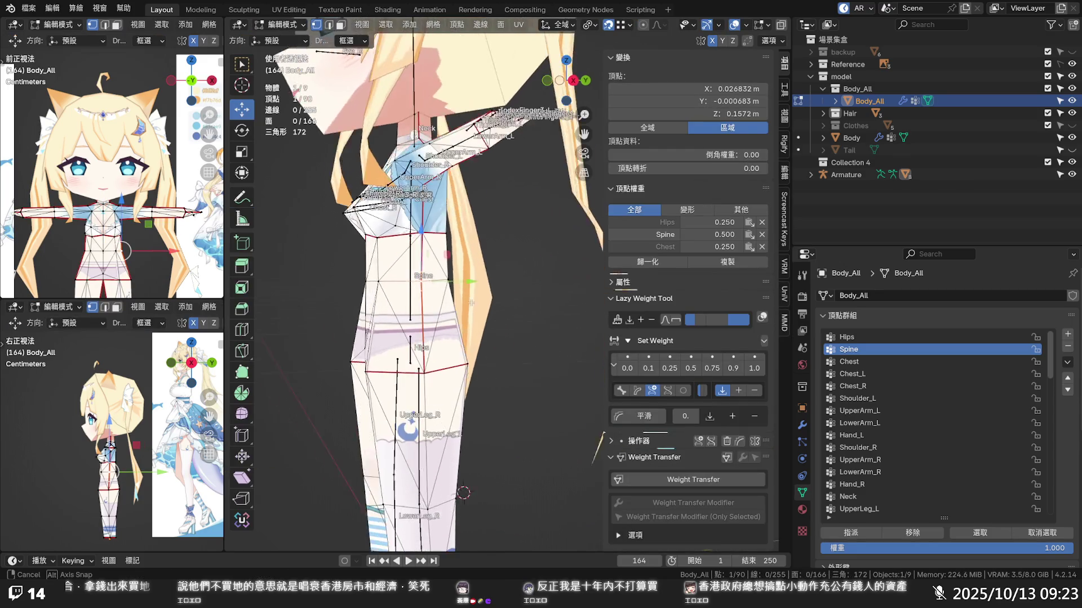
{"action": "key", "text": "alt+a"}
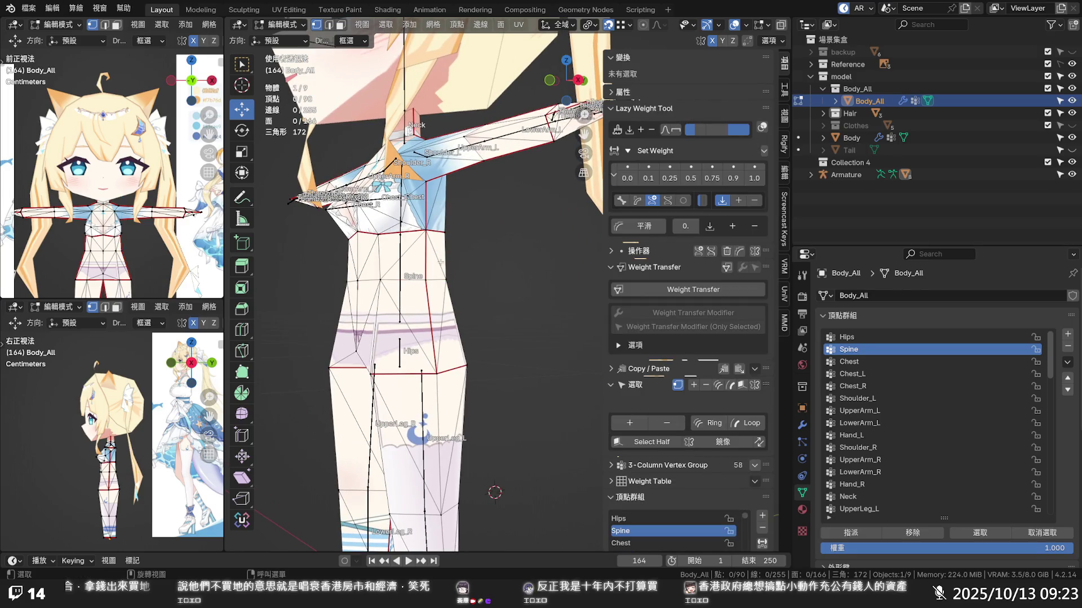
{"action": "left_click", "coordinate": [847, 175]}
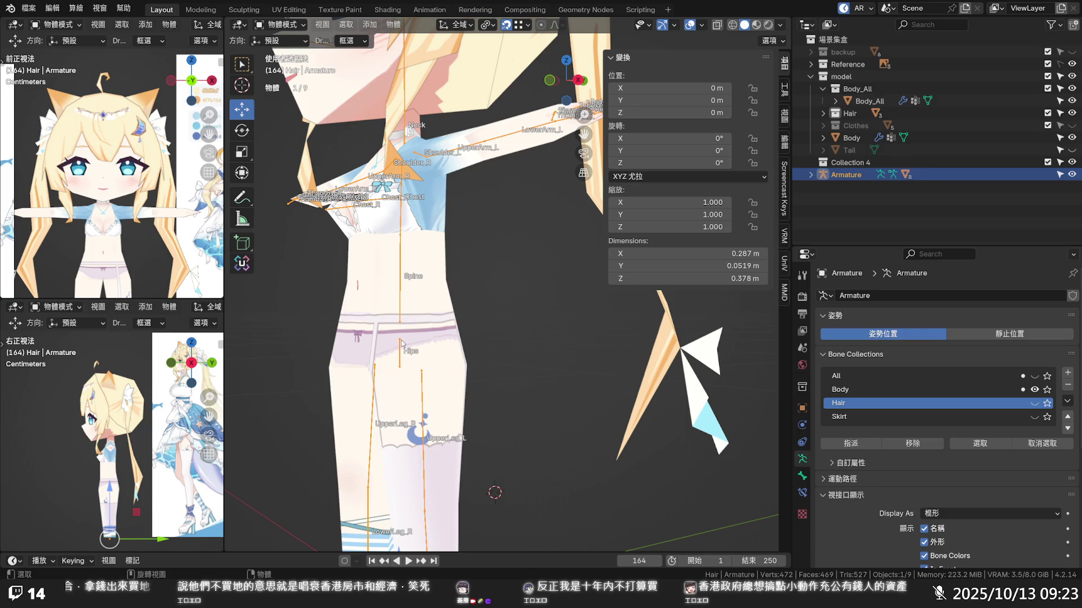
{"action": "left_click", "coordinate": [286, 65]}
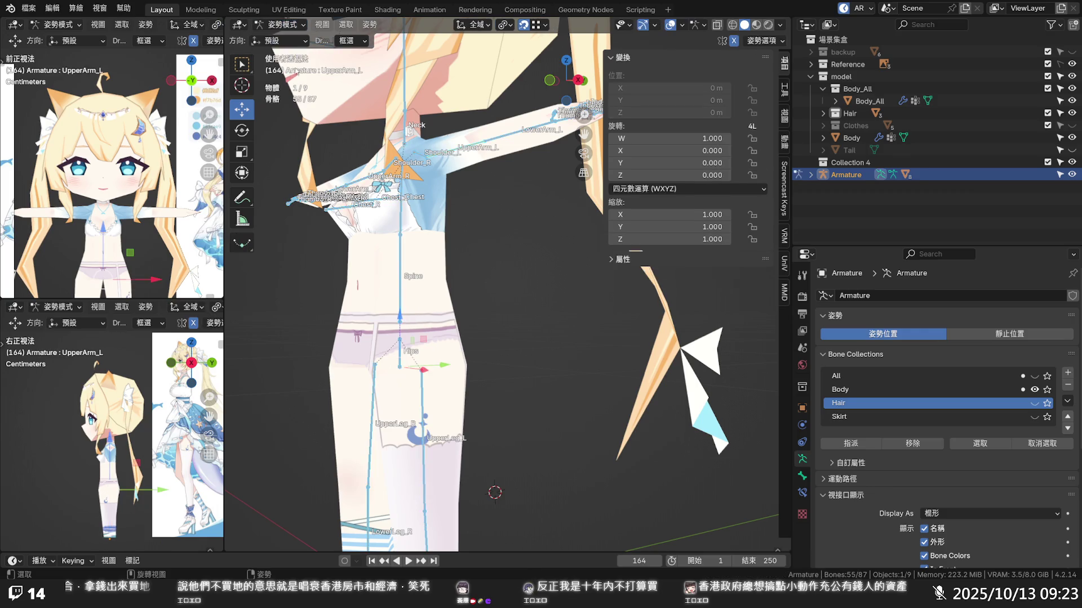
- Bend the Spine bone forward about 59° with the rotate tool and view the result
{"action": "left_click", "coordinate": [402, 294]}
{"action": "middle_click_drag", "start_coordinate": [403, 293], "coordinate": [423, 282]}
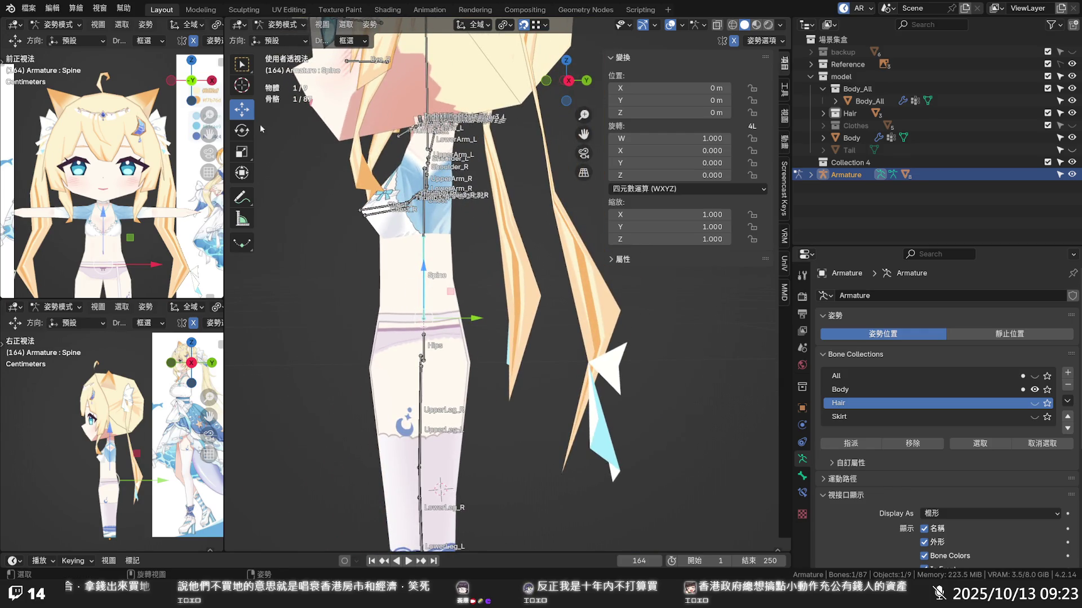
{"action": "left_click", "coordinate": [243, 131]}
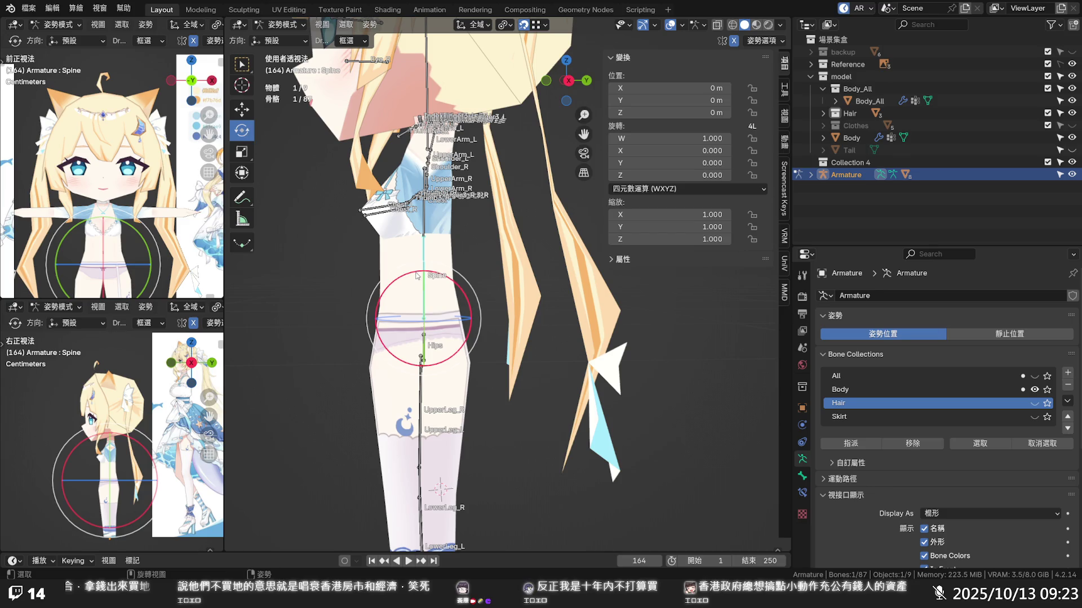
{"action": "left_click_drag", "start_coordinate": [417, 276], "coordinate": [367, 285]}
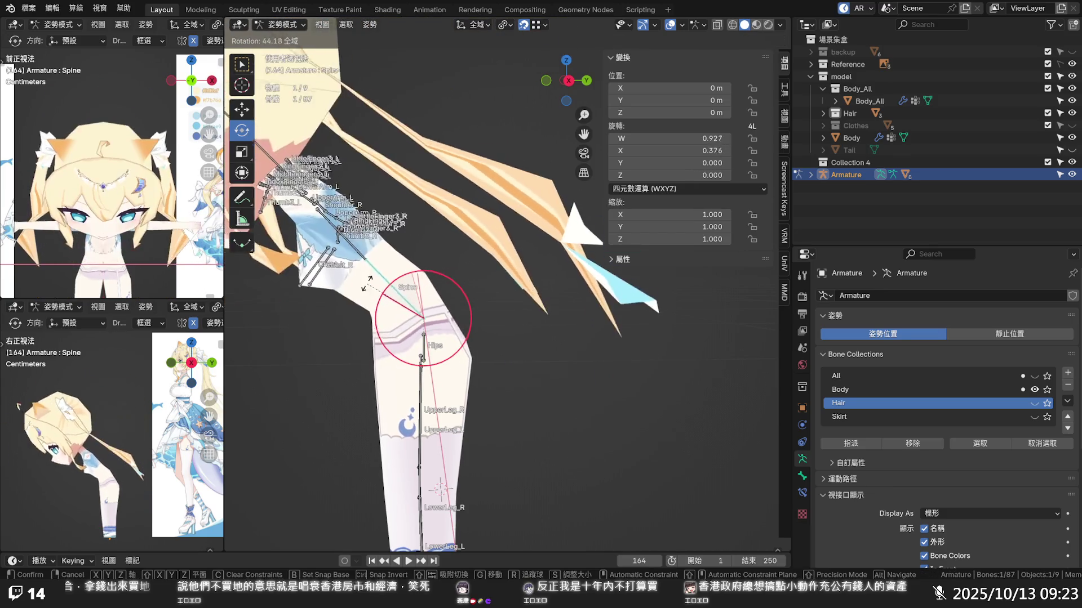
{"action": "left_click_drag", "start_coordinate": [367, 285], "coordinate": [346, 299]}
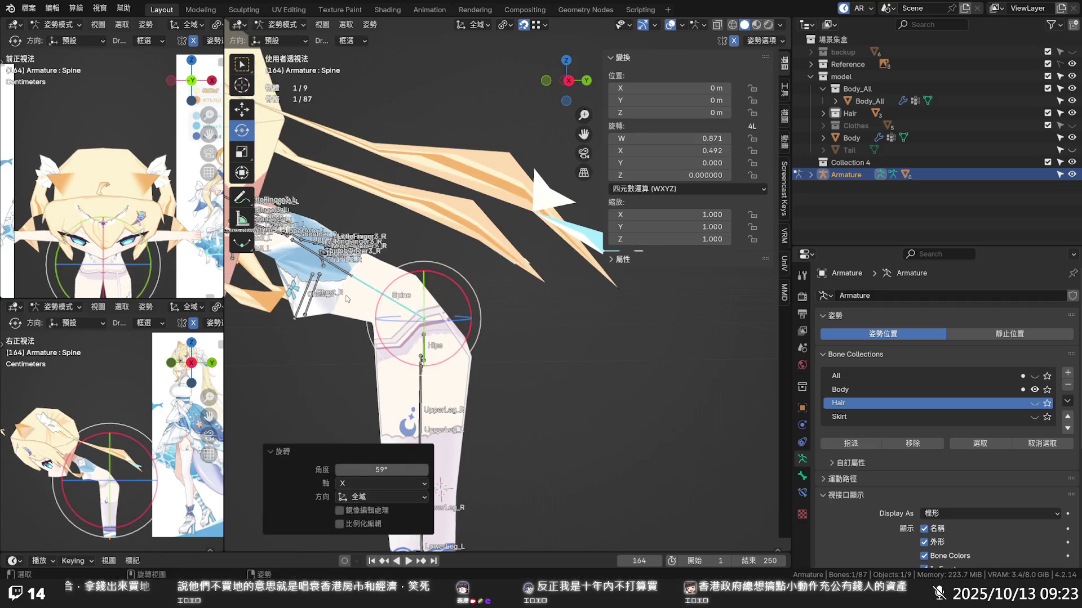
{"action": "middle_click_drag", "start_coordinate": [346, 298], "coordinate": [518, 230]}
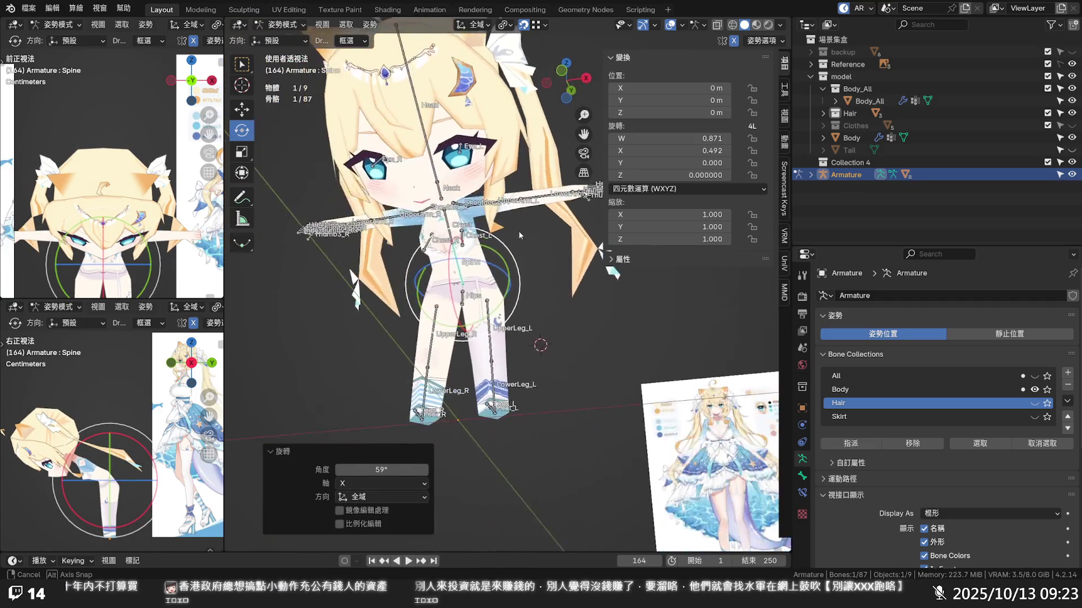
{"action": "middle_click_drag", "start_coordinate": [519, 231], "coordinate": [473, 284]}
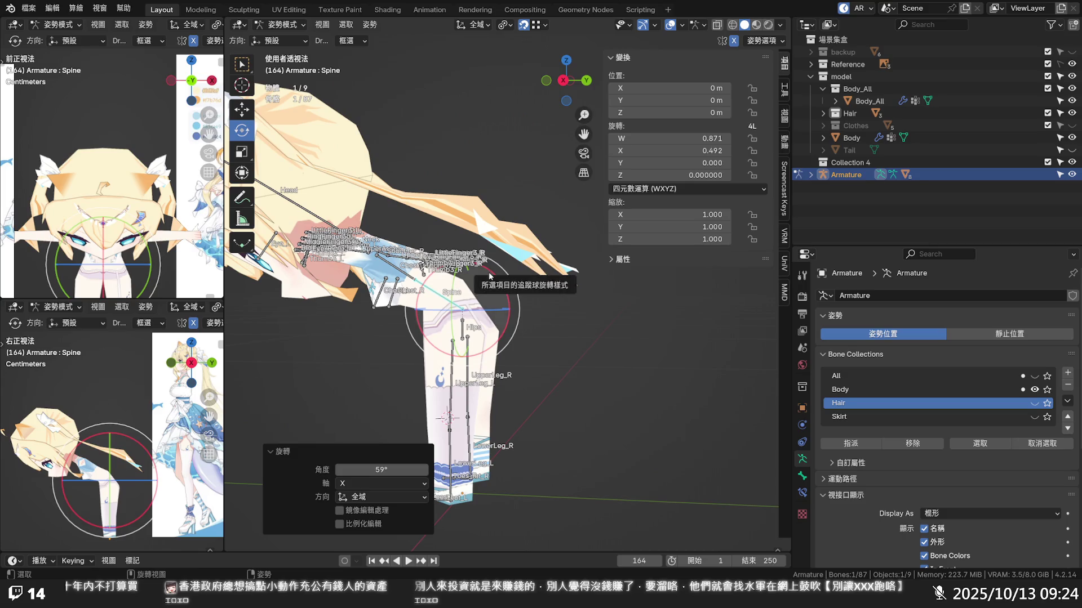
- Clear the Spine rotation, then try a Hips tilt and cancel it
{"action": "left_click_drag", "start_coordinate": [490, 275], "coordinate": [479, 286]}
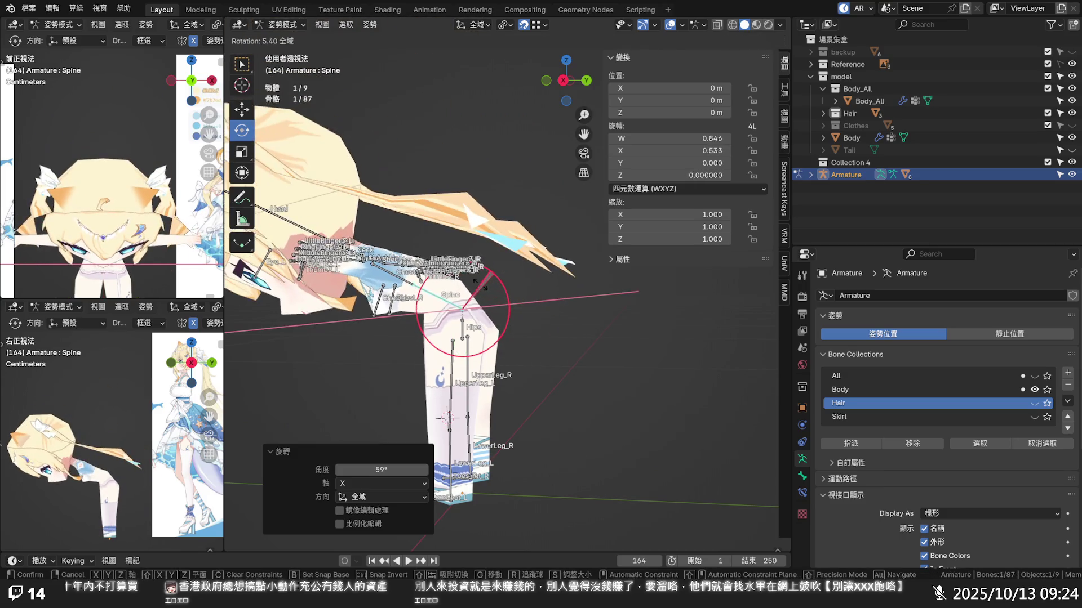
{"action": "mouse_move", "coordinate": [484, 283]}
{"action": "left_mouse_down"}
{"action": "mouse_move", "coordinate": [530, 347]}
{"action": "mouse_move", "coordinate": [479, 310]}
{"action": "left_mouse_up"}
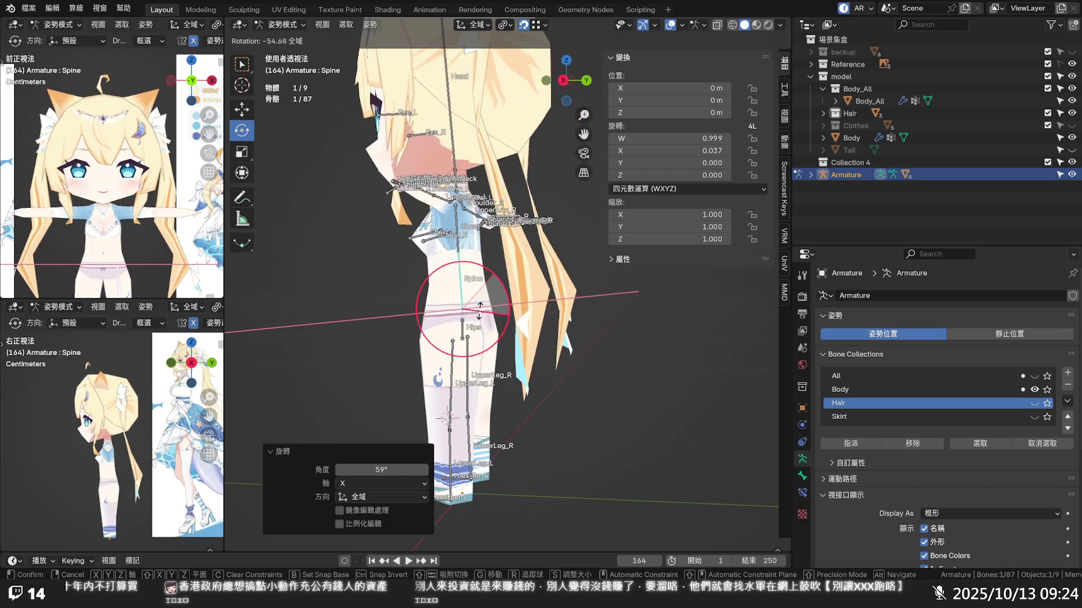
{"action": "key", "text": "Escape"}
{"action": "key", "text": "alt+r"}
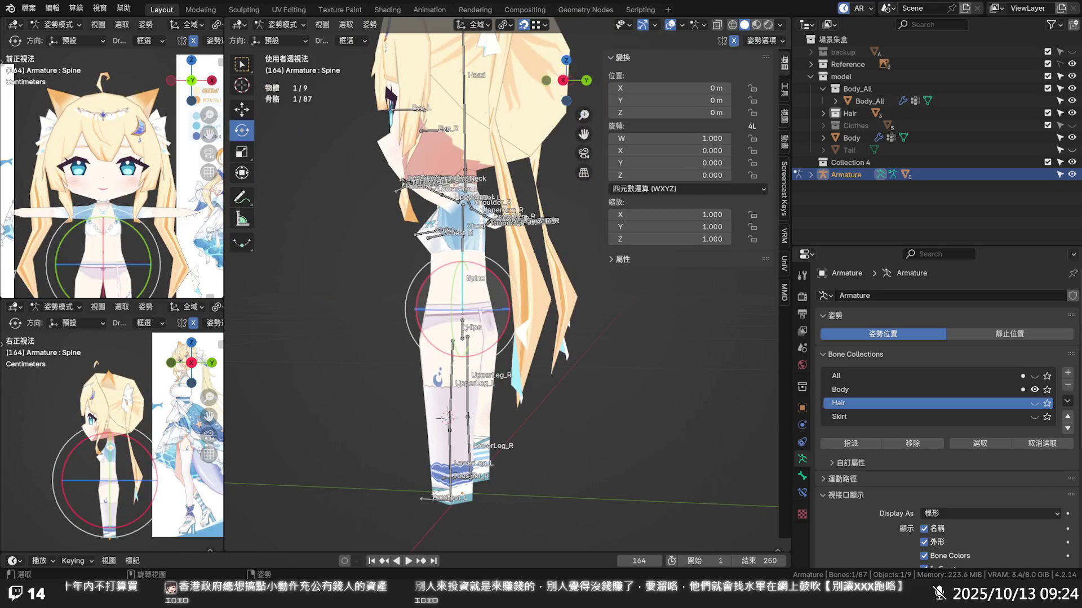
{"action": "left_click", "coordinate": [463, 323]}
{"action": "left_click_drag", "start_coordinate": [503, 316], "coordinate": [494, 300]}
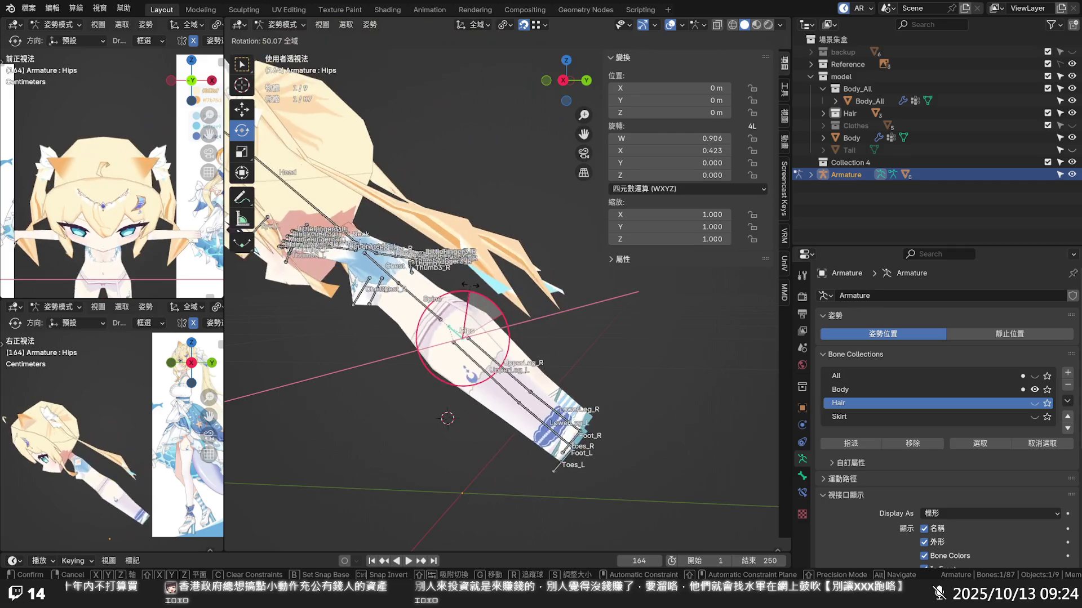
{"action": "key", "text": "Escape"}
- Test-rotate the UpperLeg_L bone from a front view
{"action": "left_click", "coordinate": [452, 353]}
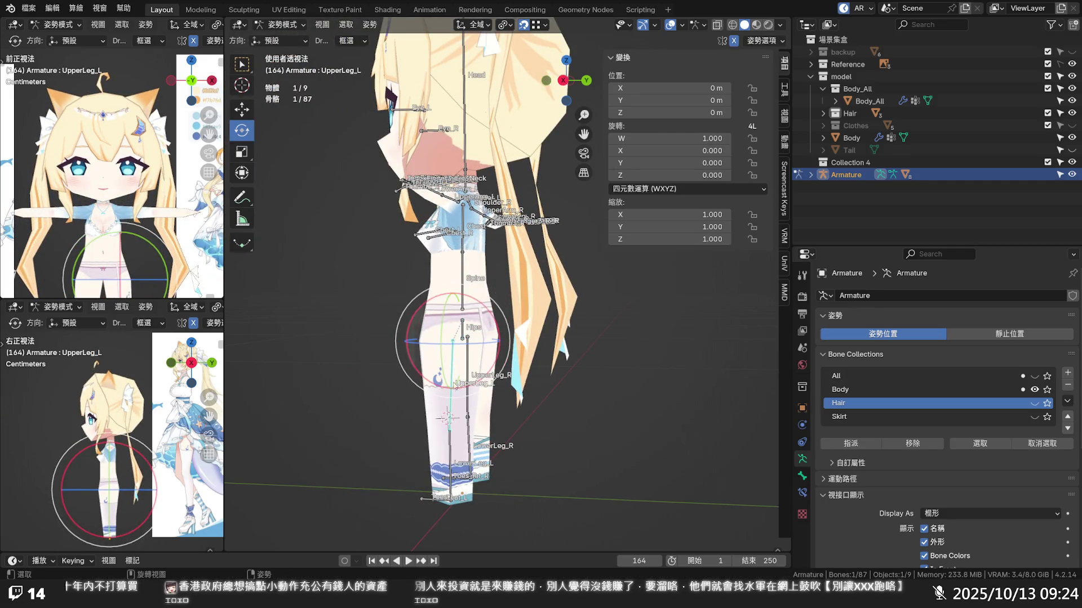
{"action": "scroll", "coordinate": [452, 353], "scroll_direction": "up", "scroll_amount": 3}
{"action": "middle_click_drag", "start_coordinate": [453, 354], "coordinate": [542, 352]}
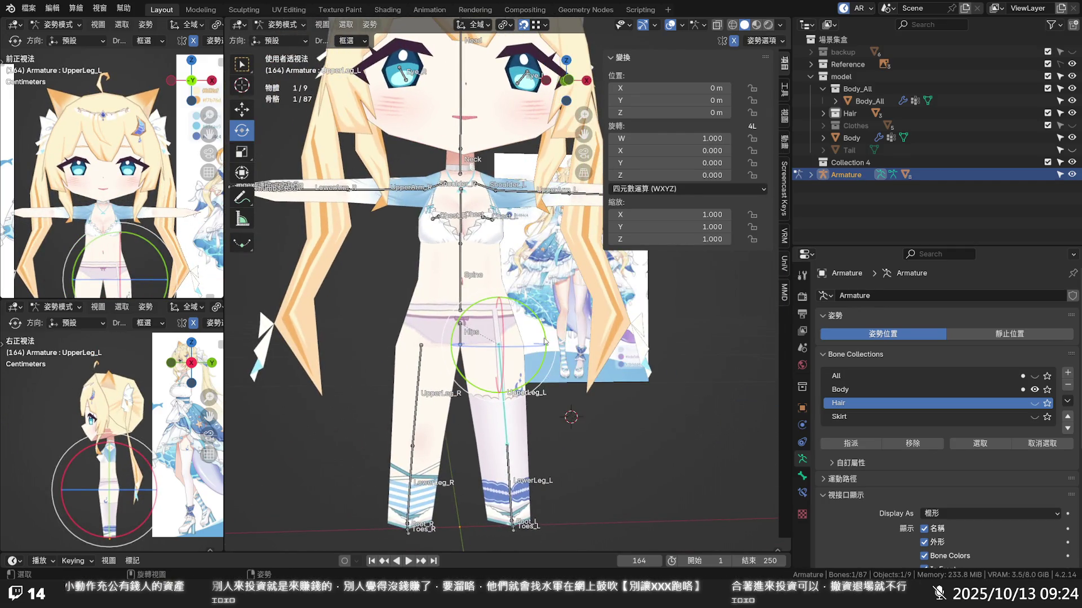
{"action": "key", "text": "r"}
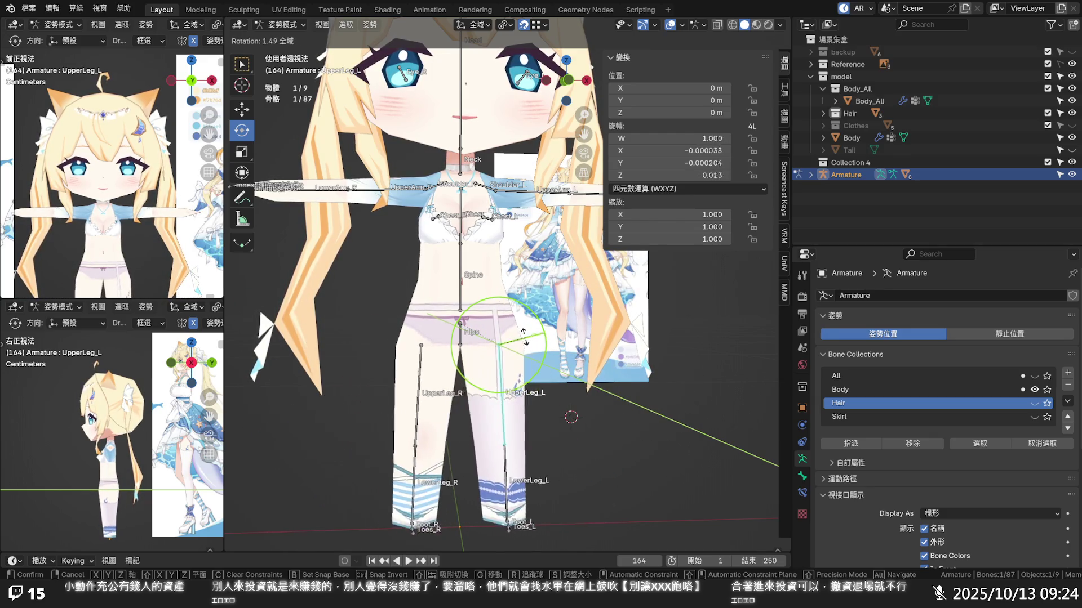
{"action": "left_click", "coordinate": [525, 338]}
- Bend the LowerLeg_L bone at the knee, clear its rotation, and face the upper body
{"action": "left_click", "coordinate": [508, 454]}
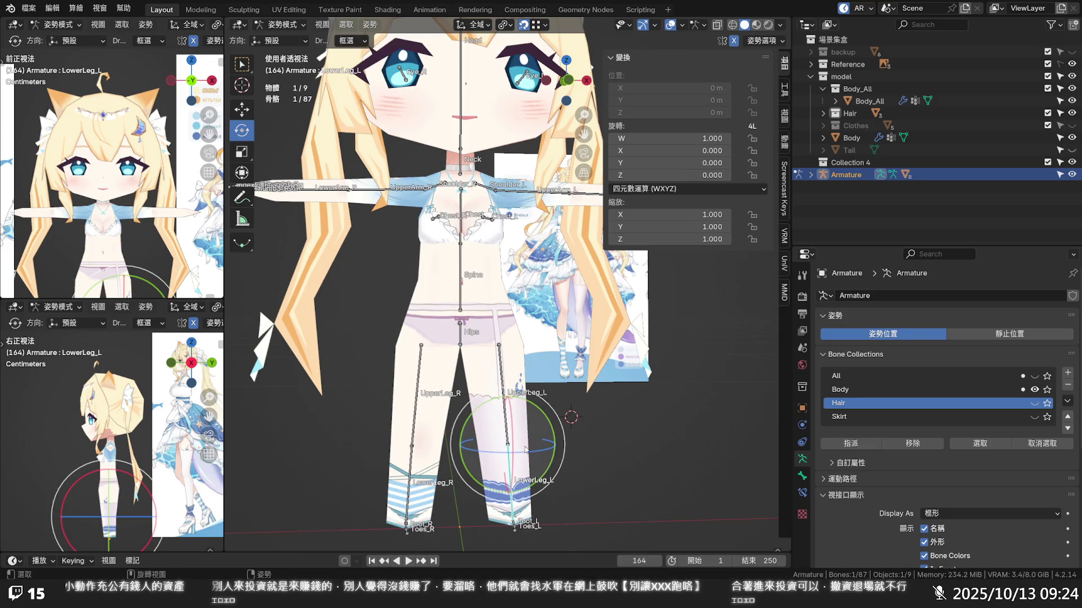
{"action": "middle_click_drag", "start_coordinate": [525, 450], "coordinate": [623, 439]}
{"action": "key", "text": "r"}
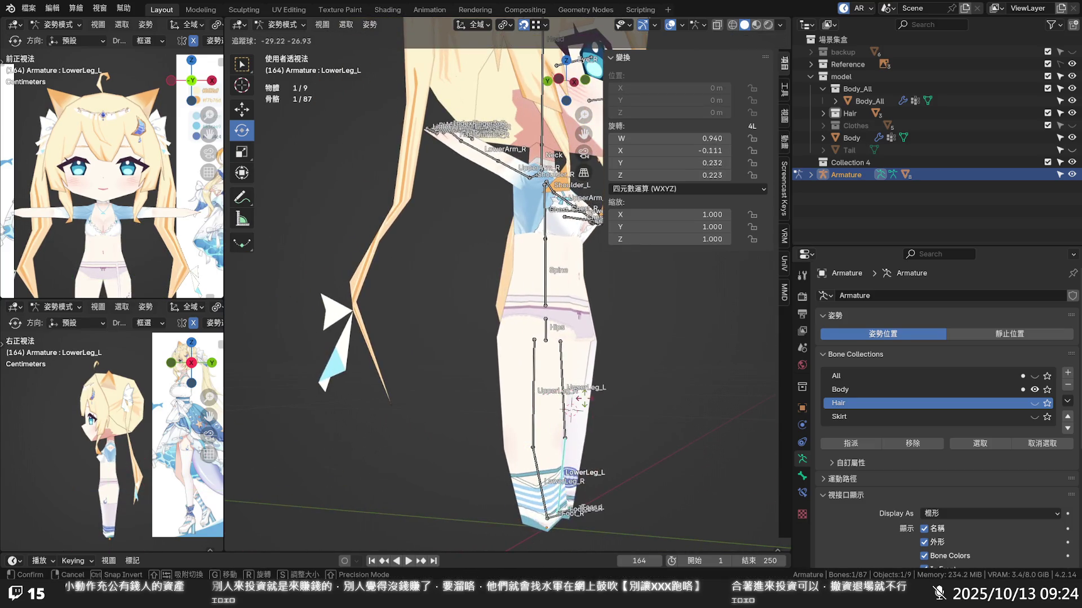
{"action": "key", "text": "Escape"}
{"action": "left_click_drag", "start_coordinate": [607, 423], "coordinate": [575, 474]}
{"action": "mouse_move", "coordinate": [575, 473]}
{"action": "middle_mouse_down"}
{"action": "mouse_move", "coordinate": [396, 369]}
{"action": "mouse_move", "coordinate": [395, 381]}
{"action": "mouse_move", "coordinate": [457, 381]}
{"action": "middle_mouse_up"}
{"action": "key", "text": "alt+r"}
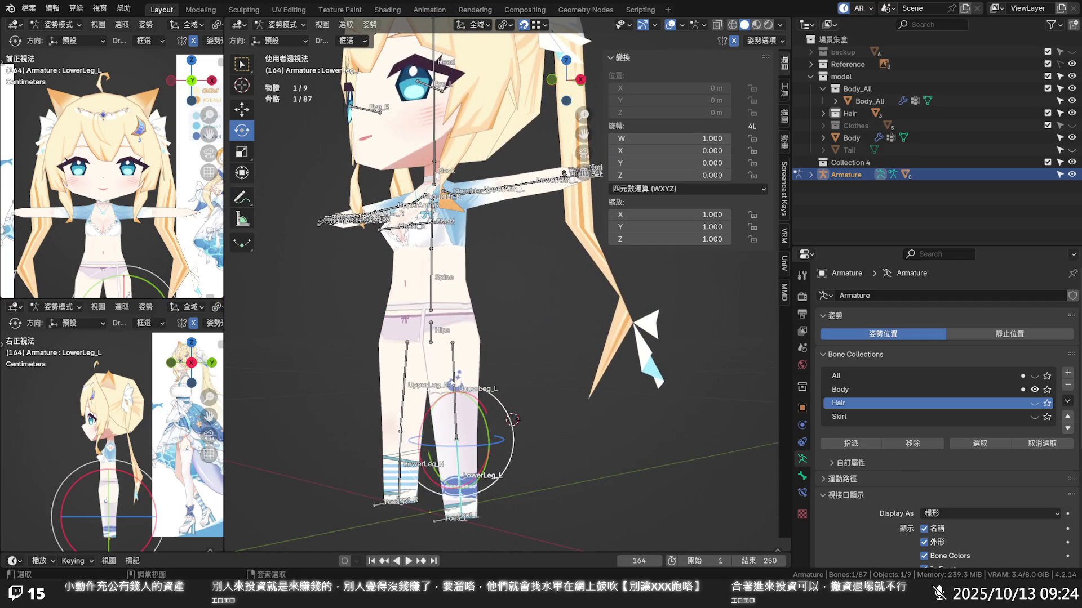
{"action": "middle_click_drag", "start_coordinate": [466, 325], "coordinate": [509, 318]}
{"action": "scroll", "coordinate": [509, 318], "scroll_direction": "up", "scroll_amount": 2}
{"action": "scroll", "coordinate": [526, 323], "scroll_direction": "up", "scroll_amount": 2}
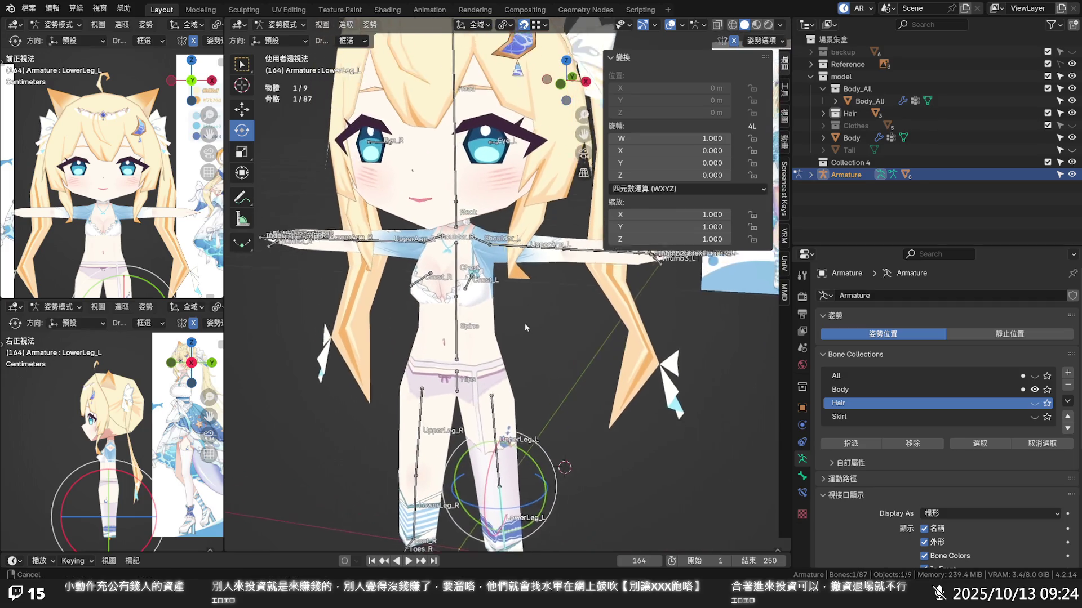
{"action": "scroll", "coordinate": [487, 318], "scroll_direction": "up", "scroll_amount": 2}
- Test-twist the Chest bone and reset its rotation
{"action": "left_click", "coordinate": [477, 308]}
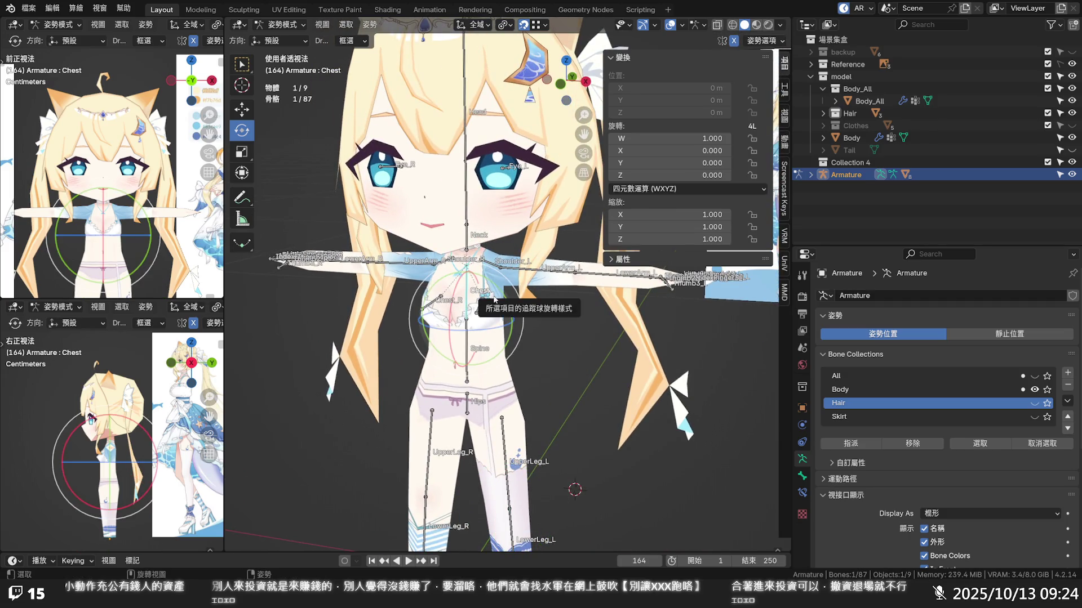
{"action": "key", "text": "r"}
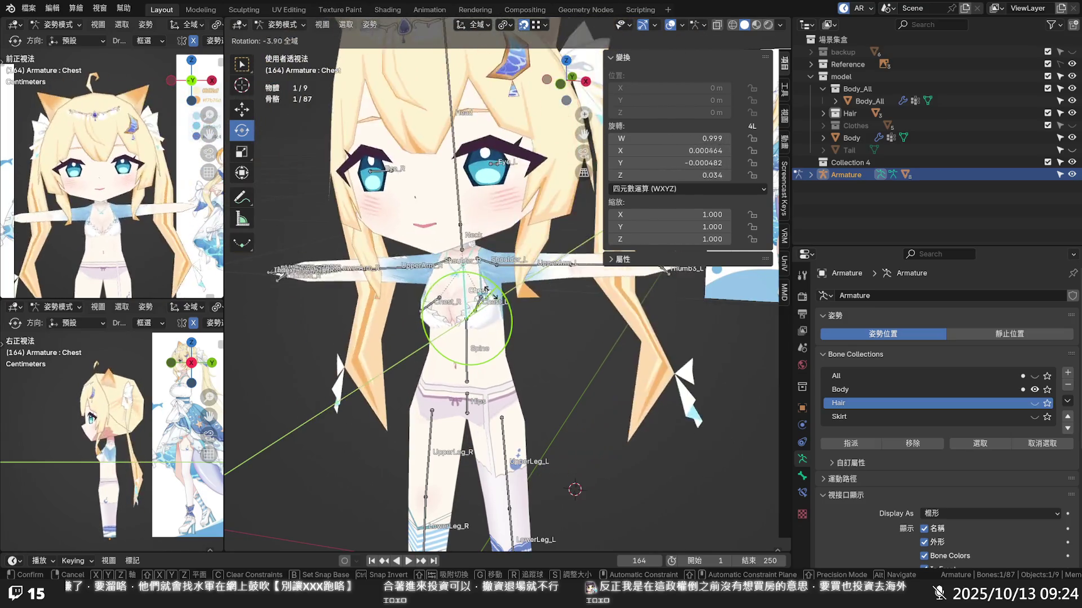
{"action": "left_click", "coordinate": [491, 292]}
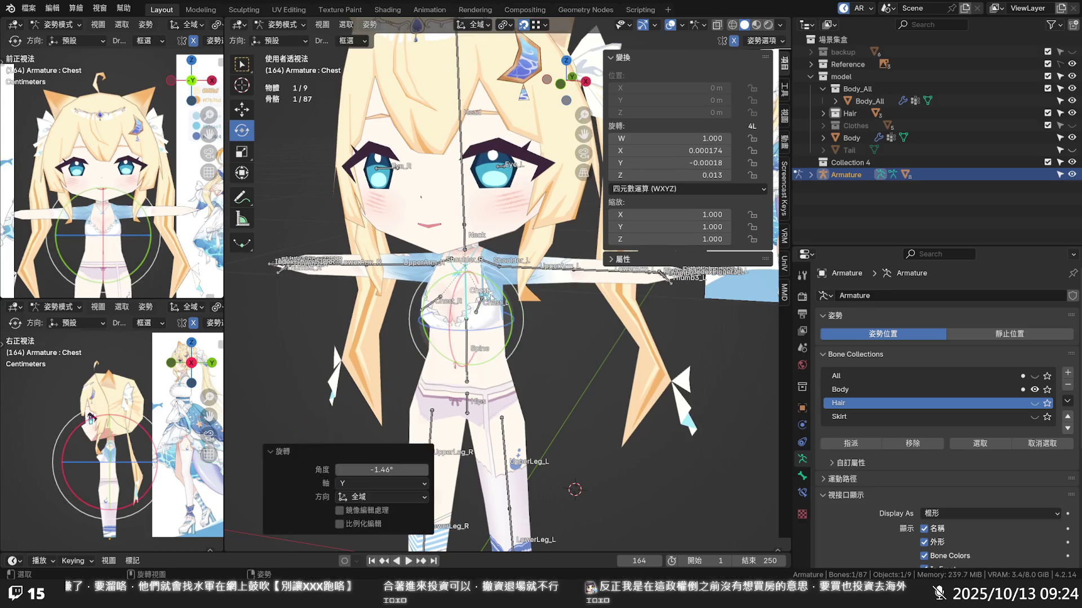
{"action": "key", "text": "alt+r"}
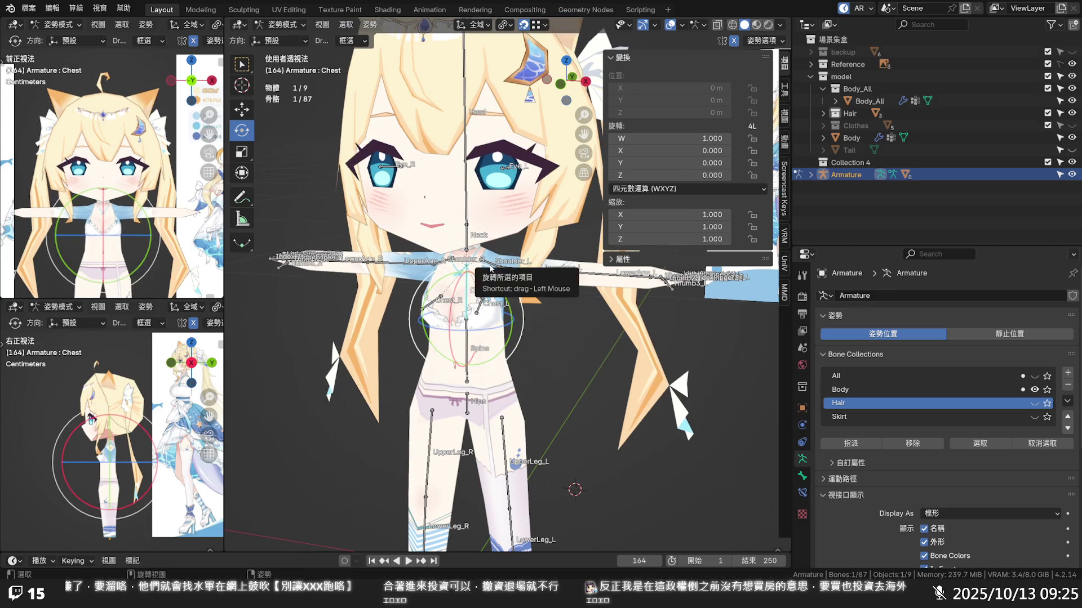
- Rotate Shoulder_L and UpperArm_L down about 59° from the T-pose
{"action": "left_click", "coordinate": [491, 267]}
{"action": "left_click", "coordinate": [516, 271]}
{"action": "left_click_drag", "start_coordinate": [540, 244], "coordinate": [546, 294]}
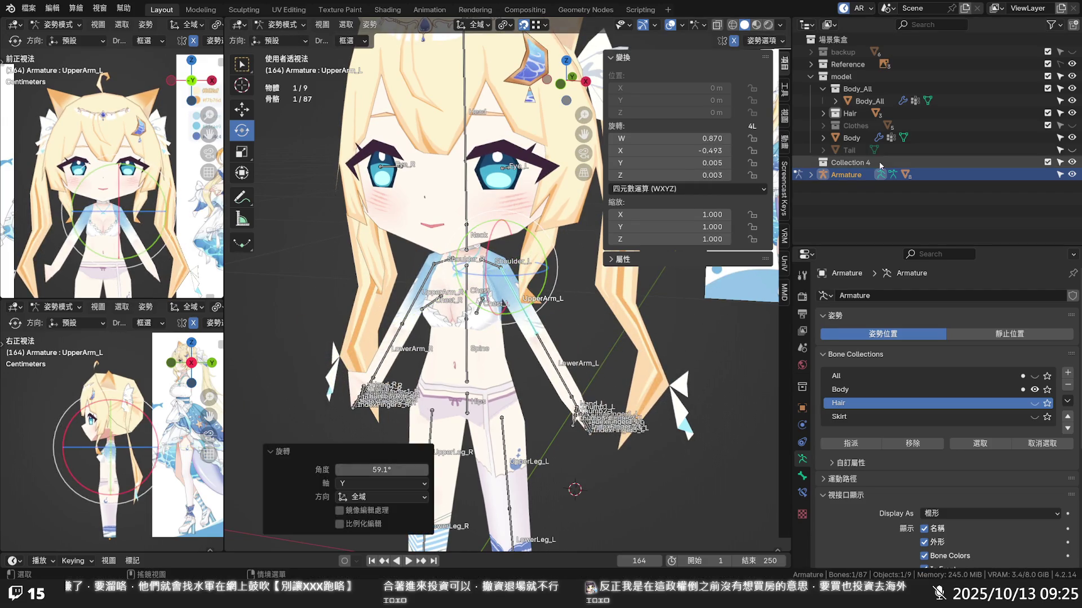
- Show the clothes again and rotate the arm bones to check sleeve deformation
{"action": "left_click", "coordinate": [1068, 126]}
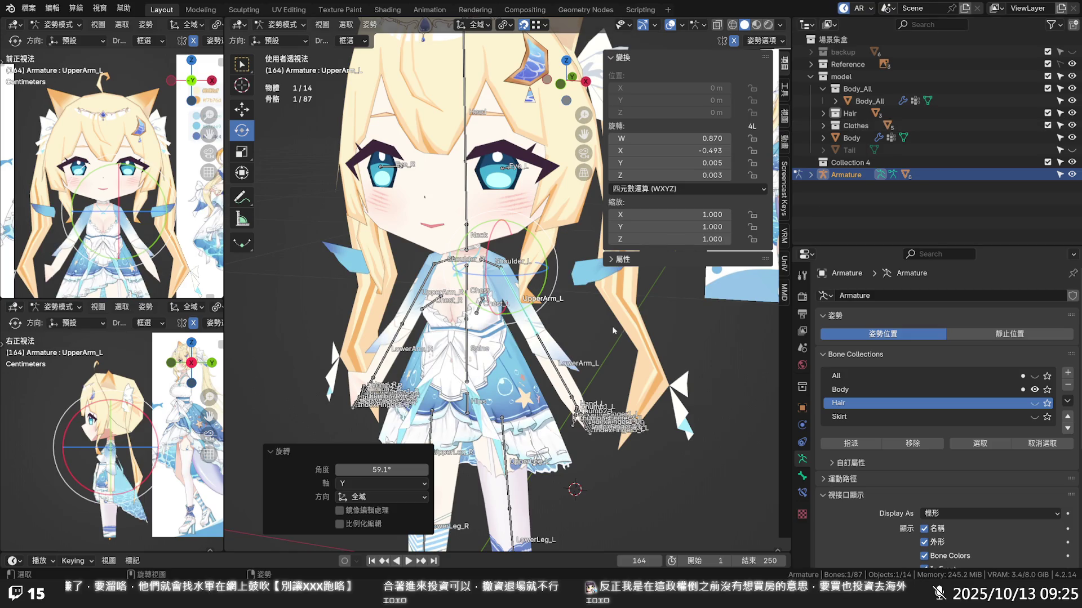
{"action": "scroll", "coordinate": [613, 331], "scroll_direction": "down", "scroll_amount": 2}
{"action": "scroll", "coordinate": [595, 318], "scroll_direction": "up", "scroll_amount": 4}
{"action": "middle_click_drag", "start_coordinate": [593, 316], "coordinate": [620, 298]}
{"action": "scroll", "coordinate": [619, 298], "scroll_direction": "down", "scroll_amount": 1}
{"action": "key", "text": "r"}
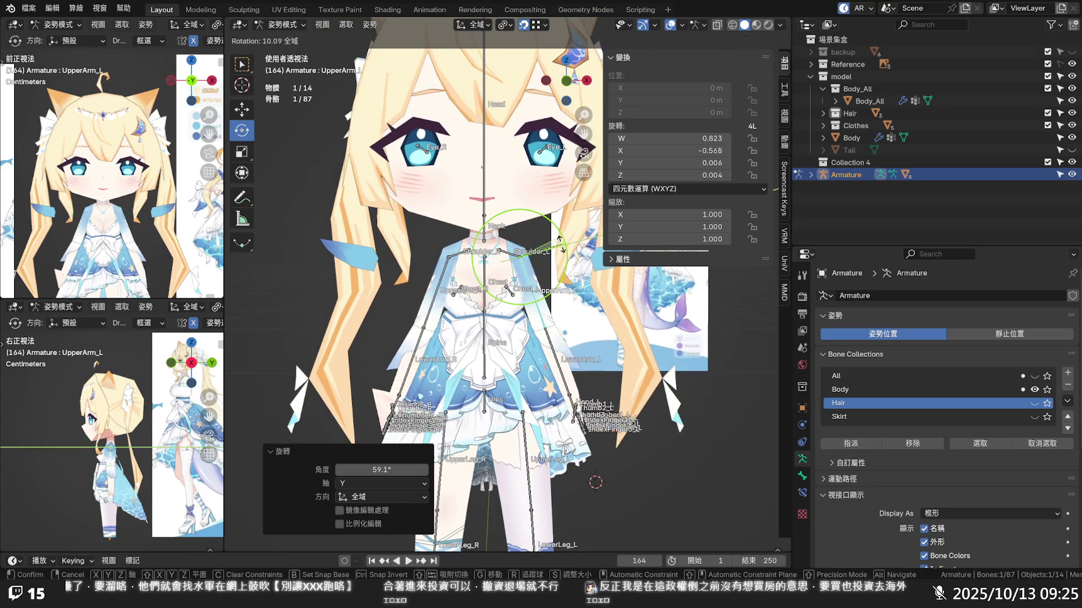
{"action": "left_click", "coordinate": [580, 345]}
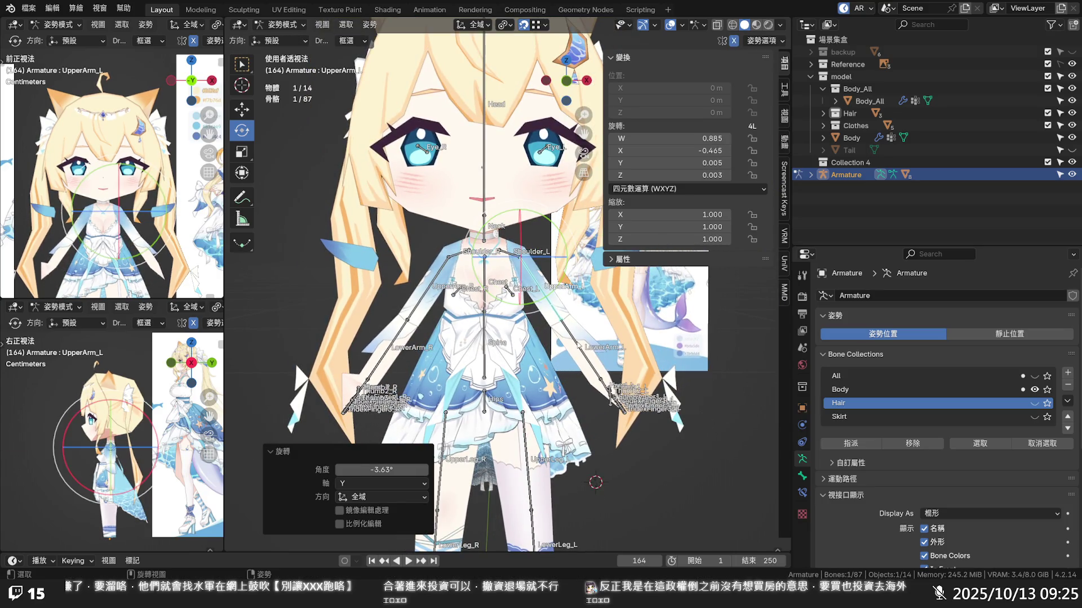
- Test-rotate the left forearm, clear it, and inspect the torso and arm from above
{"action": "key", "text": "r"}
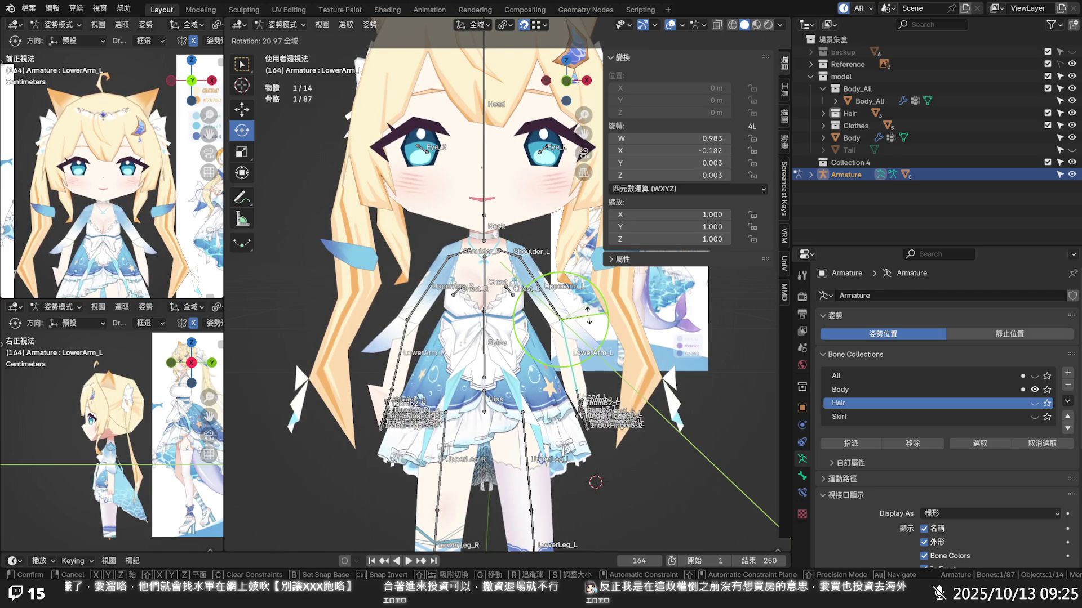
{"action": "left_click", "coordinate": [583, 318]}
{"action": "key", "text": "alt+r"}
{"action": "mouse_move", "coordinate": [587, 320]}
{"action": "middle_mouse_down"}
{"action": "mouse_move", "coordinate": [610, 303]}
{"action": "mouse_move", "coordinate": [505, 532]}
{"action": "mouse_move", "coordinate": [391, 457]}
{"action": "mouse_move", "coordinate": [589, 485]}
{"action": "middle_mouse_up"}
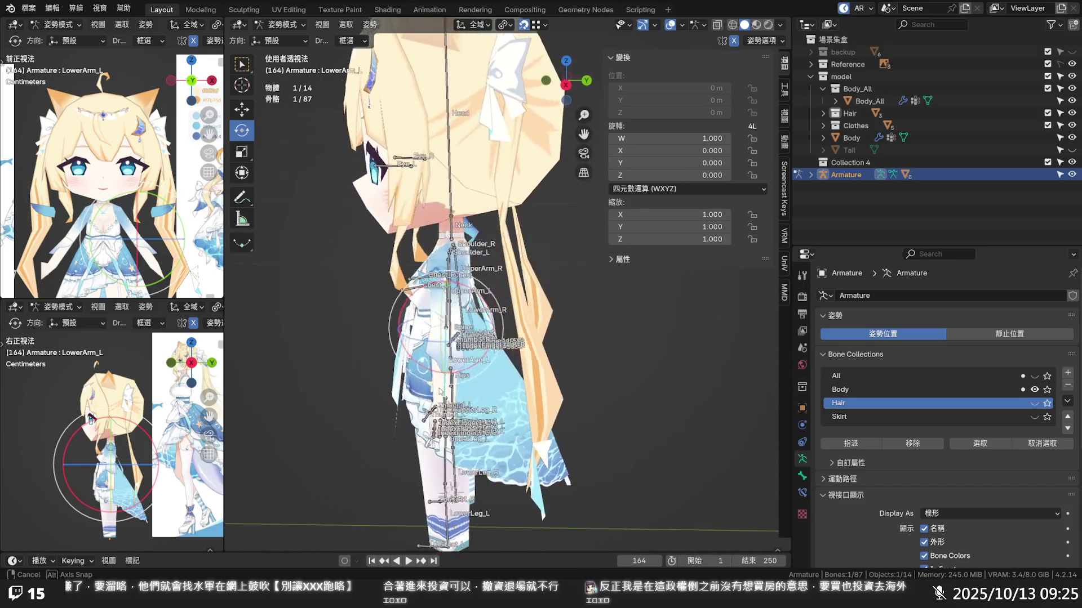
{"action": "middle_click_drag", "start_coordinate": [572, 368], "coordinate": [541, 364]}
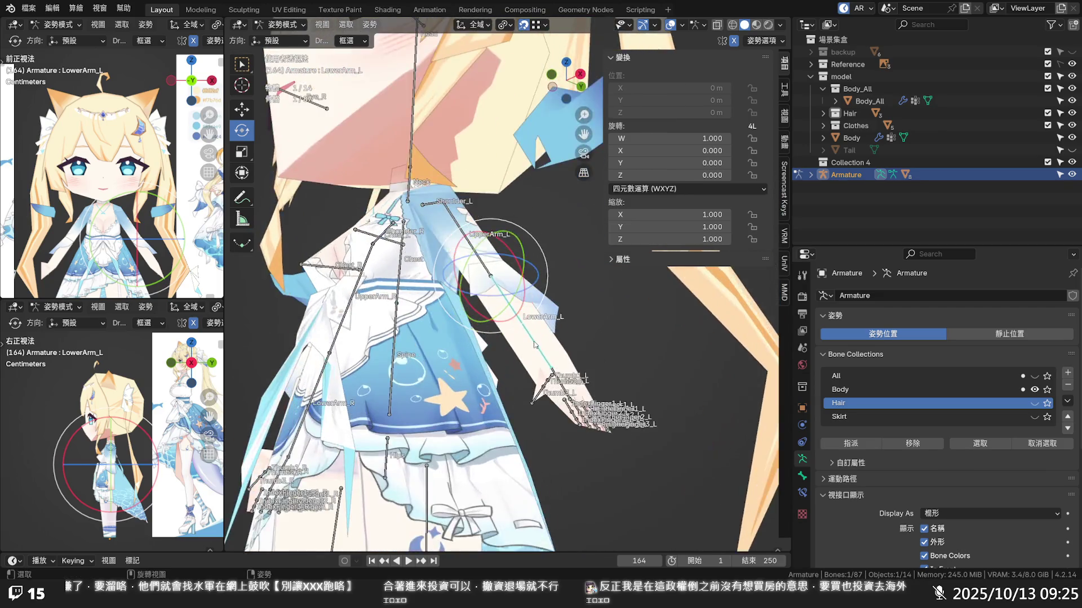
{"action": "mouse_move", "coordinate": [540, 364]}
{"action": "middle_mouse_down"}
{"action": "mouse_move", "coordinate": [529, 342]}
{"action": "mouse_move", "coordinate": [563, 411]}
{"action": "mouse_move", "coordinate": [568, 375]}
{"action": "middle_mouse_up"}
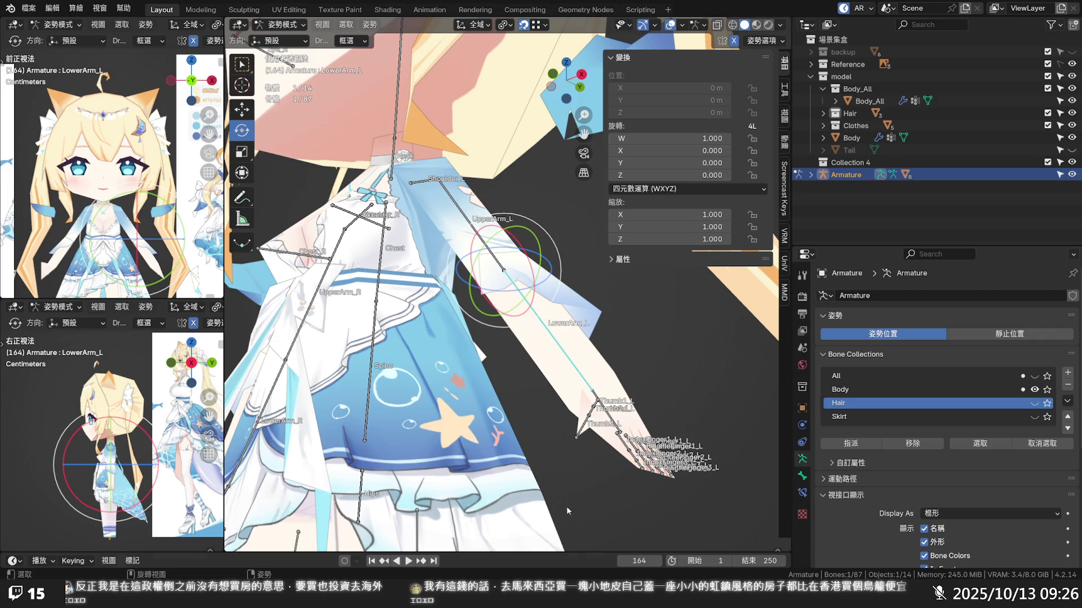
- Raise the left arm back up to roughly a T-pose with the rotate gizmo
{"action": "middle_click_drag", "start_coordinate": [566, 511], "coordinate": [538, 398]}
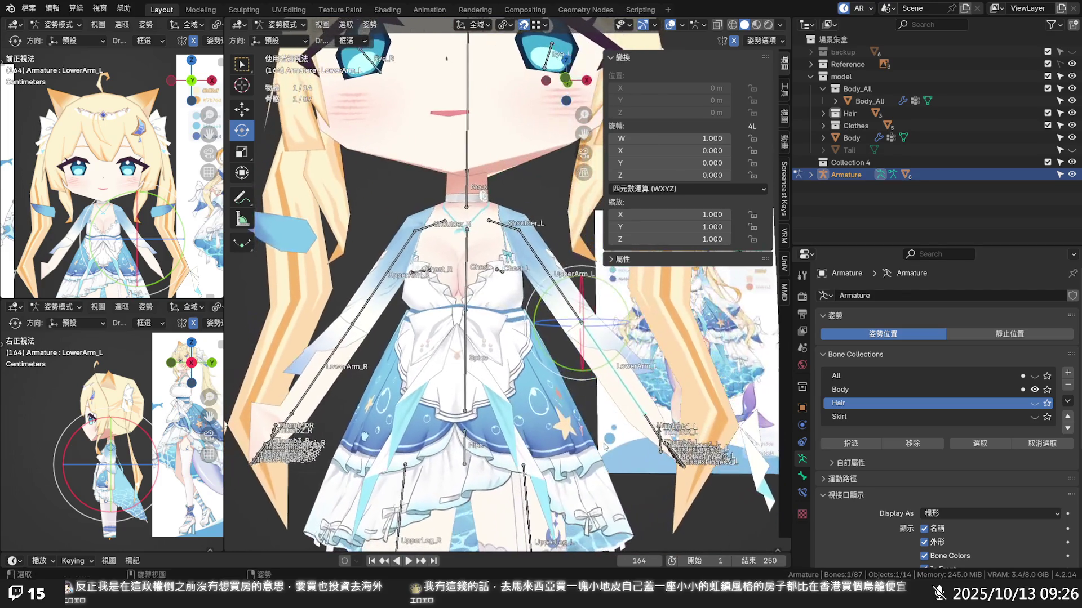
{"action": "mouse_move", "coordinate": [621, 298]}
{"action": "left_mouse_down"}
{"action": "mouse_move", "coordinate": [605, 319]}
{"action": "mouse_move", "coordinate": [592, 298]}
{"action": "left_mouse_up"}
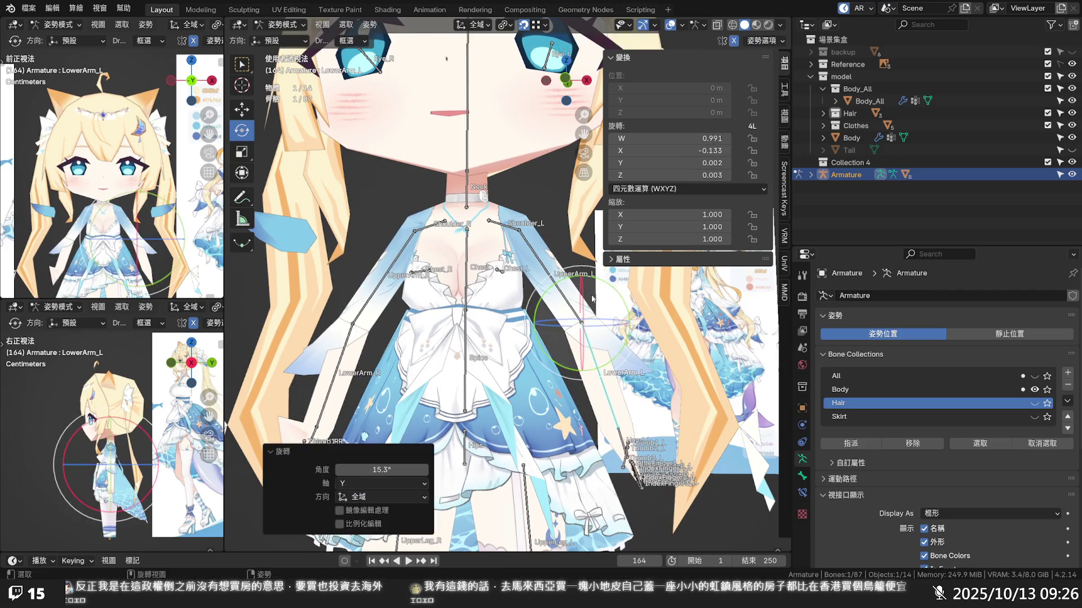
{"action": "left_click", "coordinate": [541, 260]}
{"action": "mouse_move", "coordinate": [567, 219]}
{"action": "left_mouse_down"}
{"action": "mouse_move", "coordinate": [530, 218]}
{"action": "mouse_move", "coordinate": [536, 238]}
{"action": "left_mouse_up"}
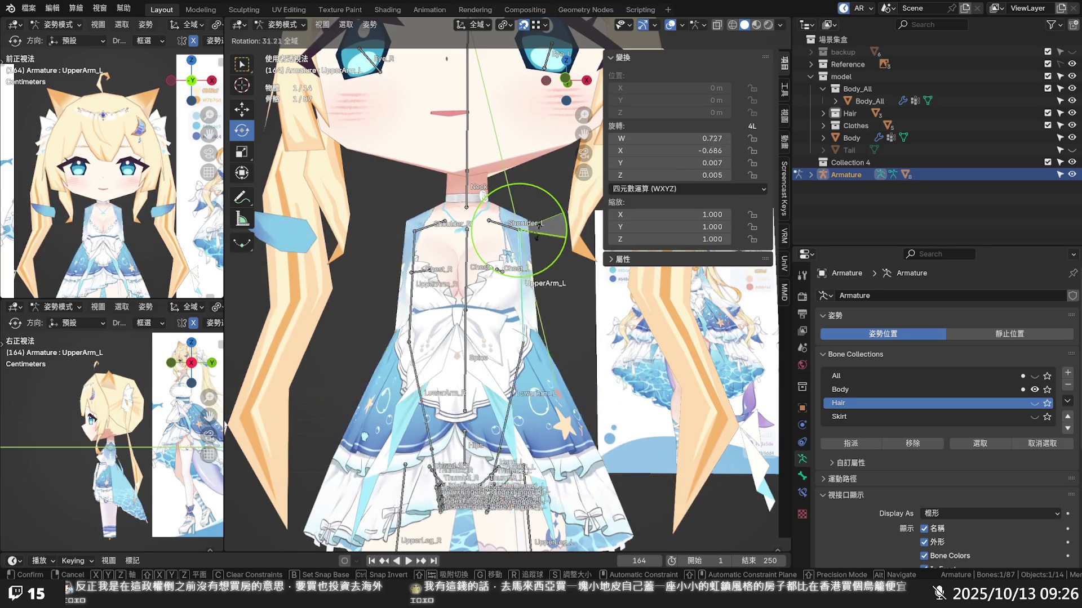
{"action": "mouse_move", "coordinate": [536, 238]}
{"action": "left_mouse_down"}
{"action": "mouse_move", "coordinate": [534, 175]}
{"action": "mouse_move", "coordinate": [498, 213]}
{"action": "left_mouse_up"}
- Try a Shoulder_L rotation, cancel it, and orbit to view the left arm closely
{"action": "left_click", "coordinate": [506, 217]}
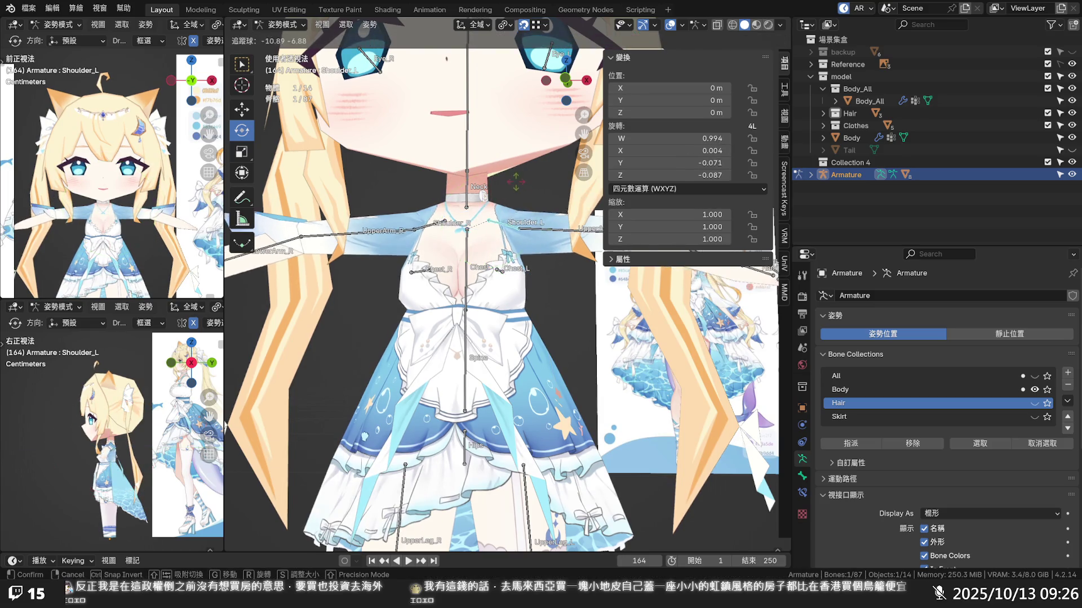
{"action": "key", "text": "Escape"}
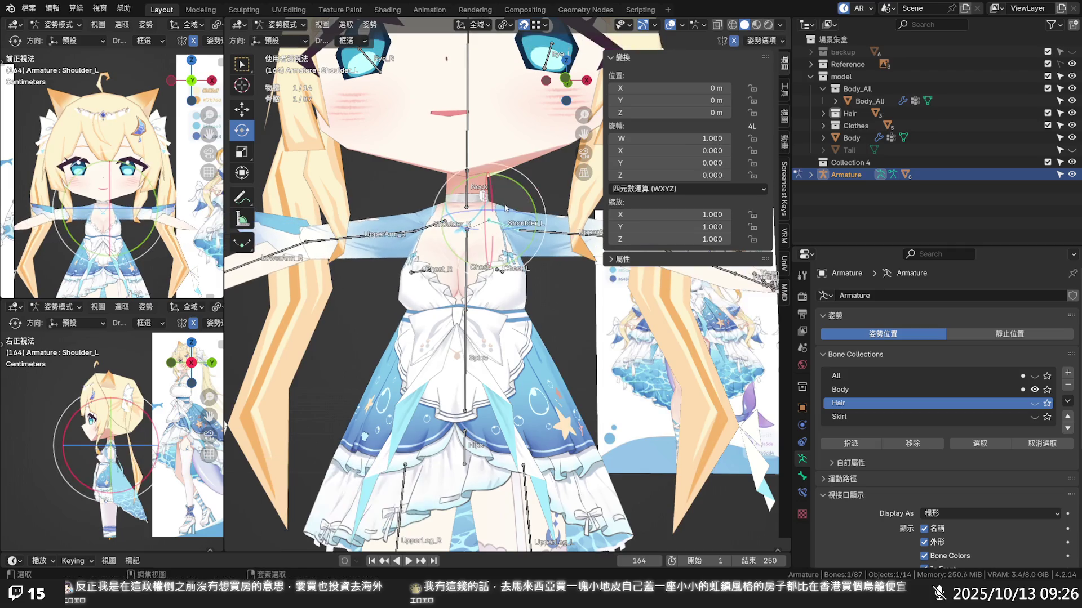
{"action": "middle_click_drag", "start_coordinate": [582, 297], "coordinate": [531, 335]}
{"action": "scroll", "coordinate": [565, 309], "scroll_direction": "up", "scroll_amount": 3}
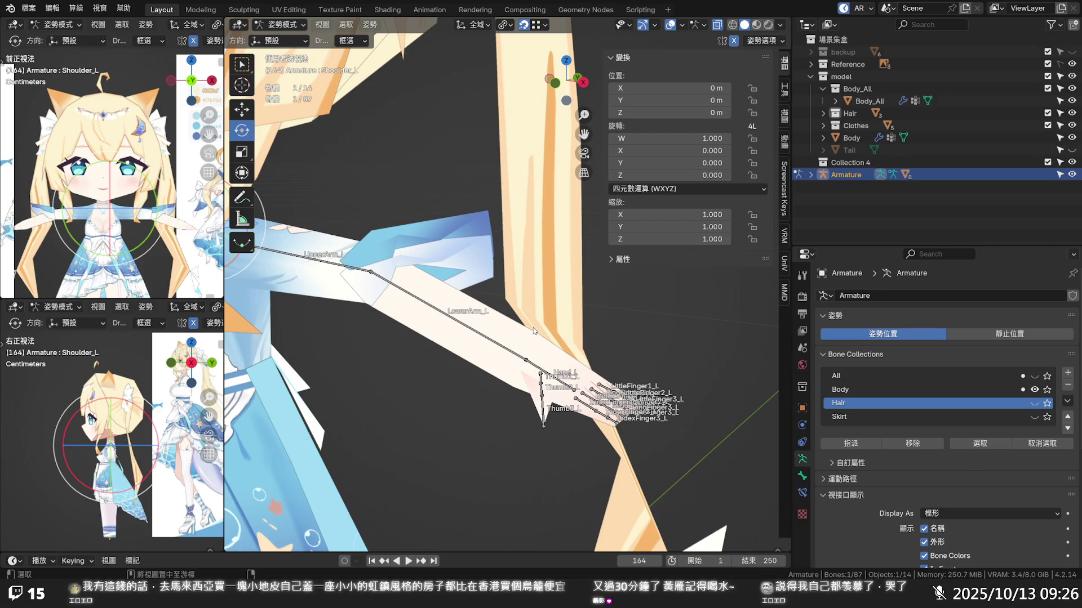
- Hide the bones to check the bare left arm mesh, then show them again
{"action": "left_click", "coordinate": [699, 26]}
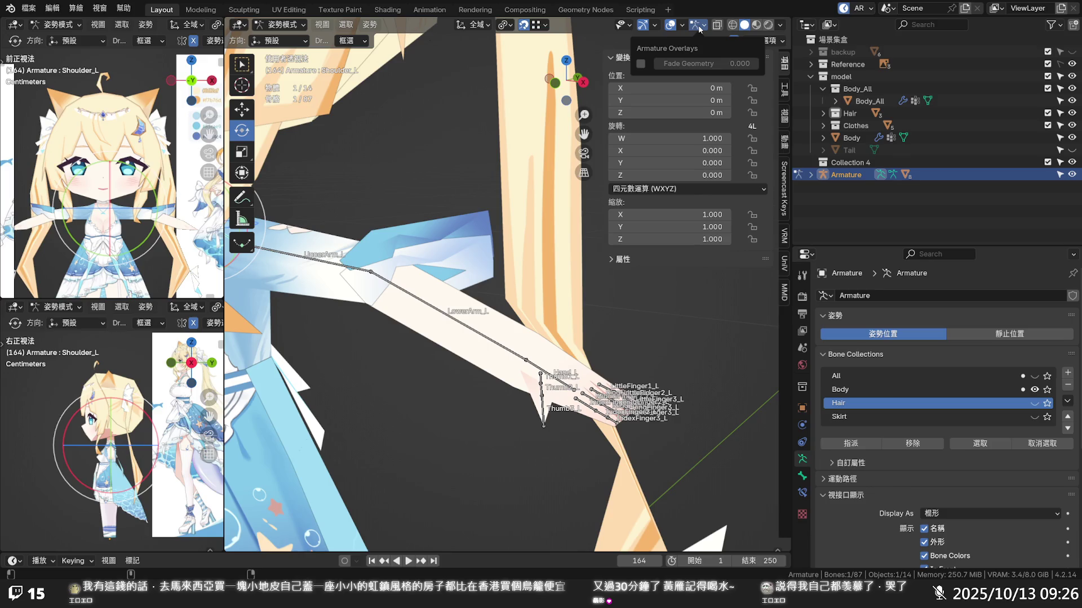
{"action": "left_click", "coordinate": [670, 26]}
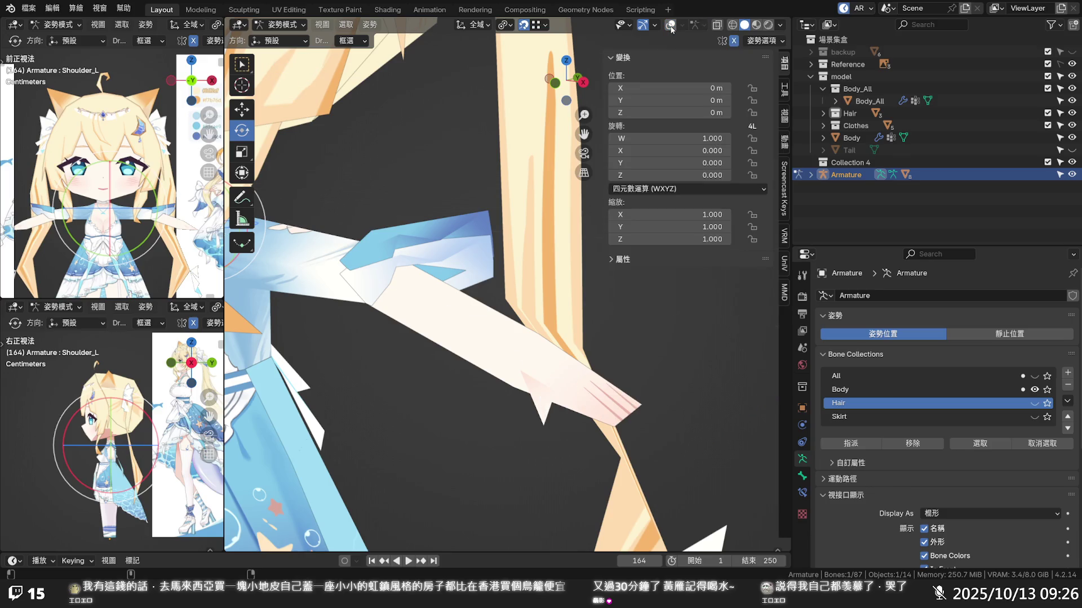
{"action": "middle_click_drag", "start_coordinate": [608, 186], "coordinate": [563, 330]}
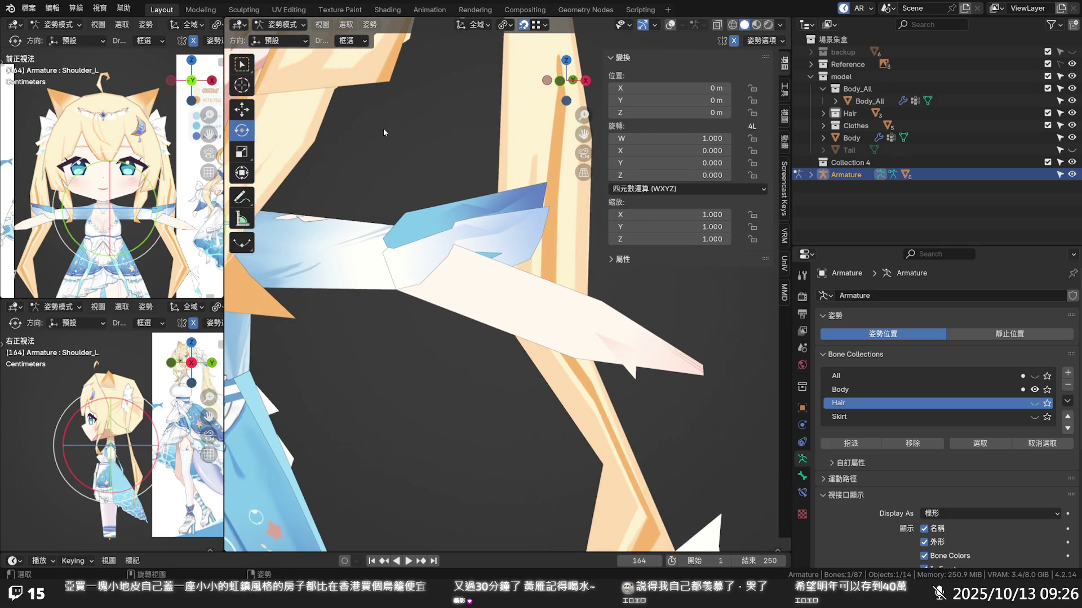
{"action": "left_click", "coordinate": [669, 24]}
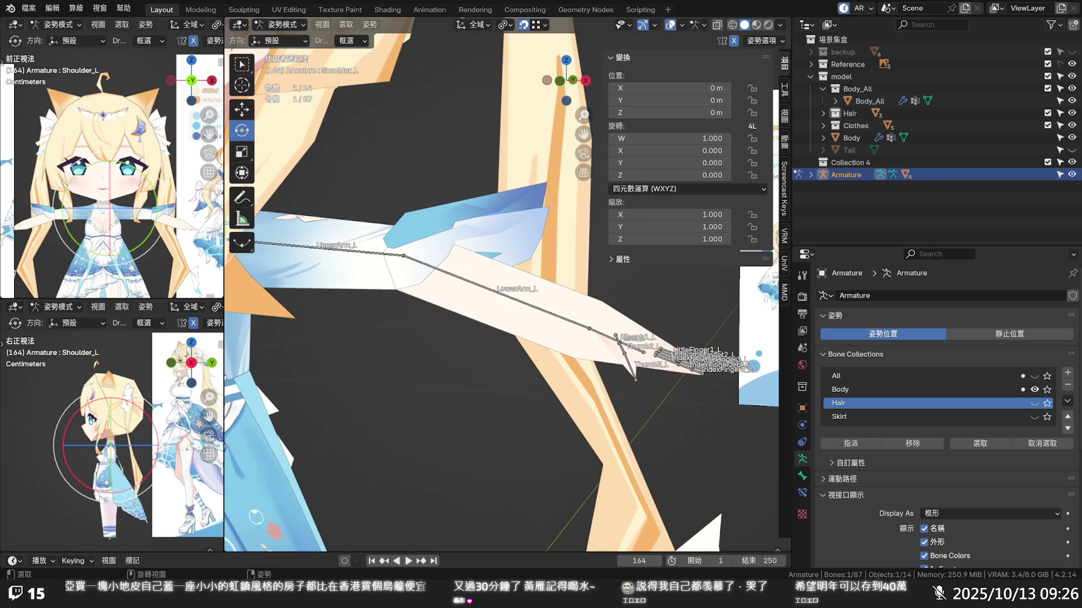
- Select LowerArm_L and bring up the Pose menu for clearing its transform
{"action": "left_click", "coordinate": [459, 277]}
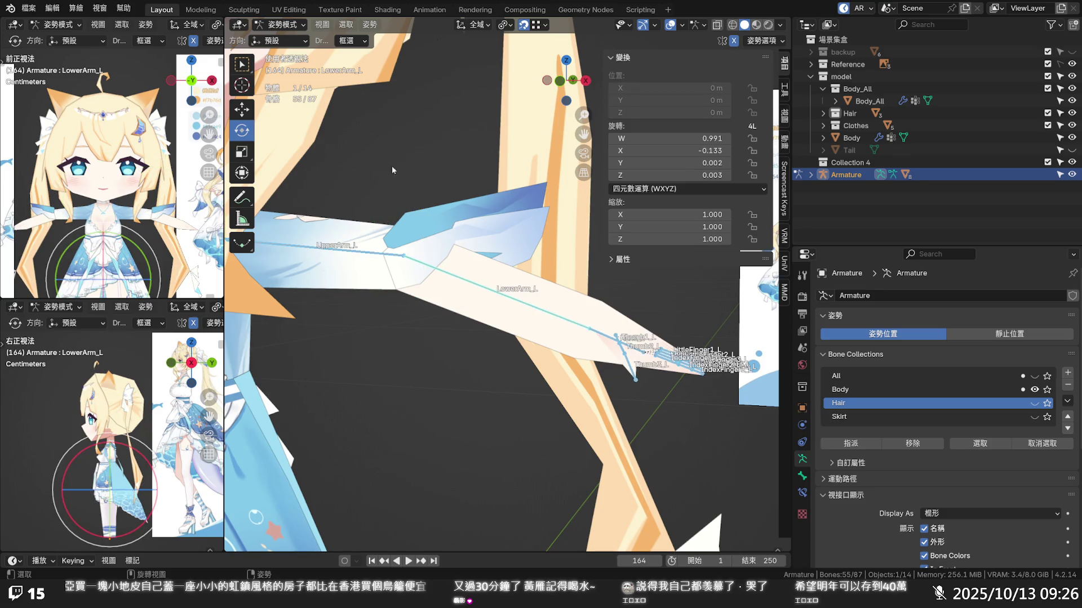
{"action": "left_click", "coordinate": [369, 25]}
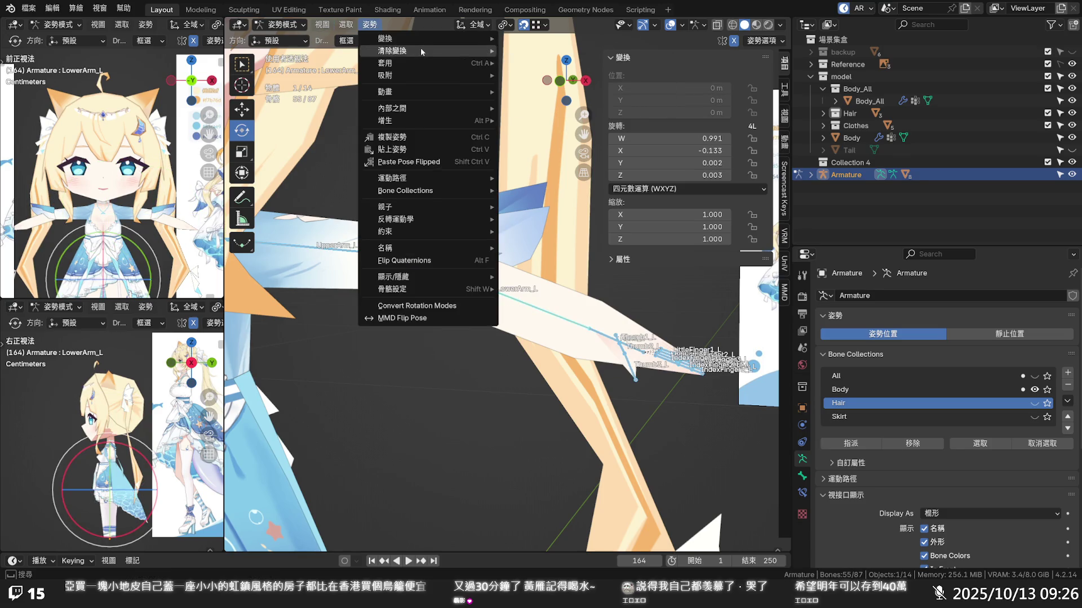
- Clear the left lower arm's pose transforms and hide the Clothes object in the outliner
{"action": "left_click", "coordinate": [524, 52]}
{"action": "scroll", "coordinate": [381, 169], "scroll_direction": "down", "scroll_amount": 2}
{"action": "left_click", "coordinate": [297, 27]}
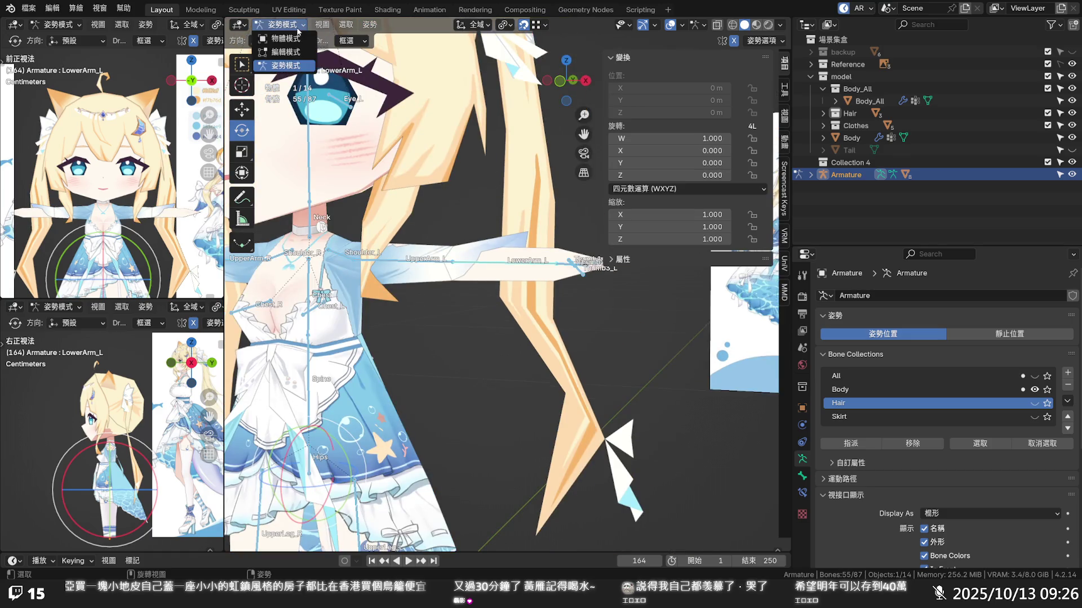
{"action": "scroll", "coordinate": [520, 269], "scroll_direction": "up", "scroll_amount": 2}
{"action": "scroll", "coordinate": [521, 270], "scroll_direction": "up", "scroll_amount": 2}
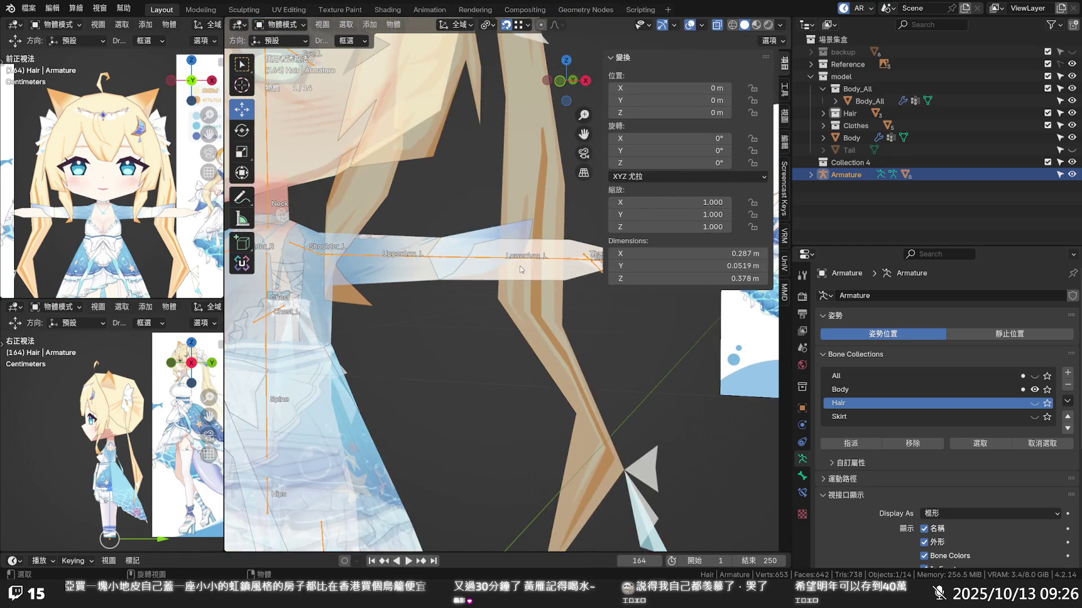
{"action": "left_click", "coordinate": [1071, 125]}
{"action": "left_click", "coordinate": [433, 279]}
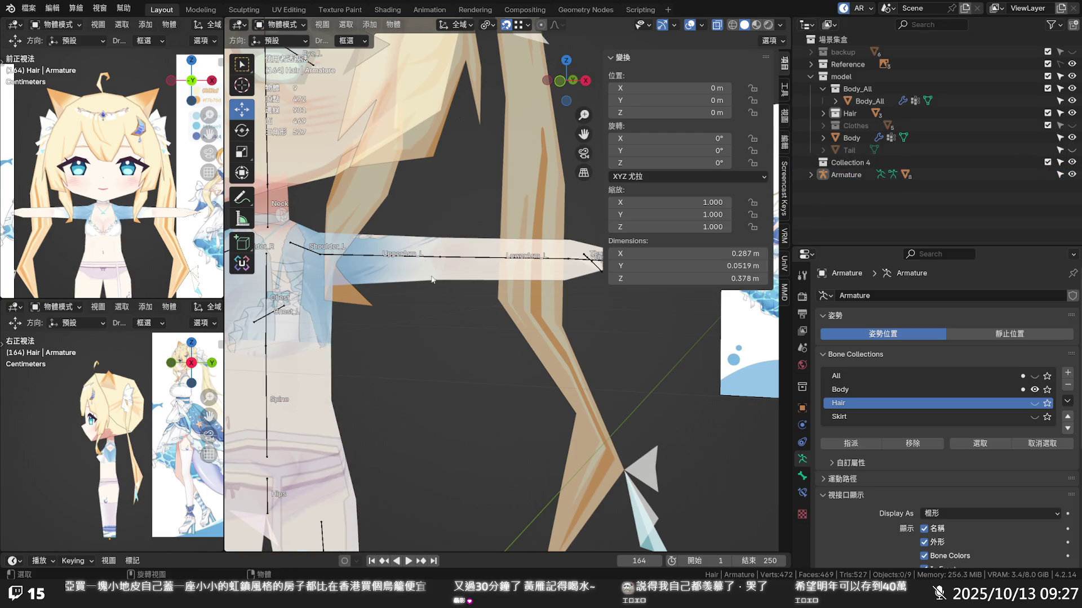
{"action": "key", "text": "Tab"}
{"action": "key", "text": "Tab"}
- Select the Body_All mesh with the armature and enter Weight Paint mode showing Spine weights
{"action": "left_click", "coordinate": [362, 256]}
{"action": "left_click", "coordinate": [293, 246]}
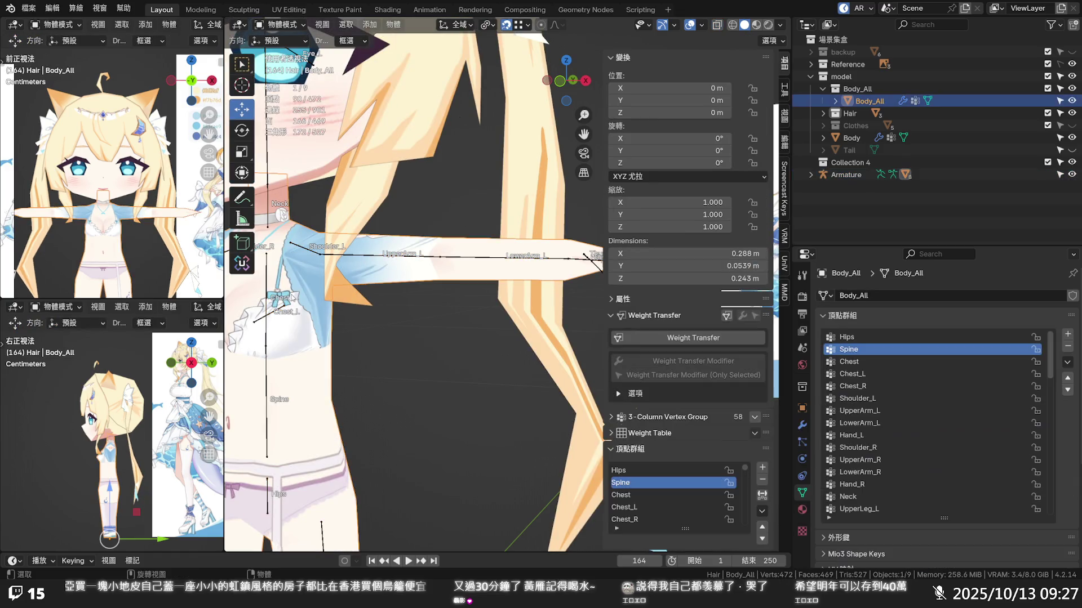
{"action": "left_click", "coordinate": [282, 23]}
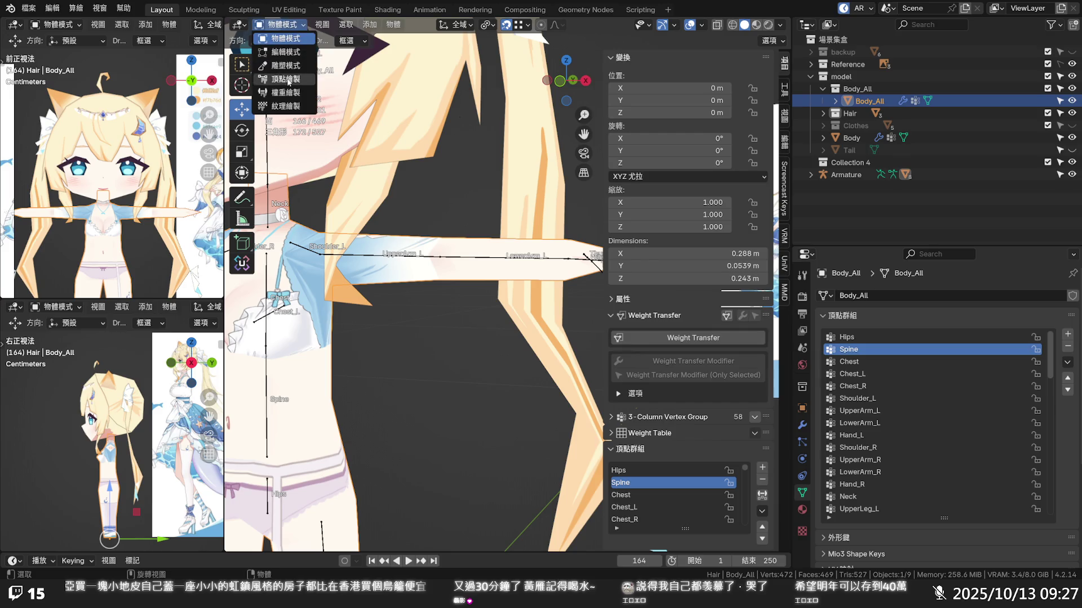
{"action": "left_click", "coordinate": [290, 93]}
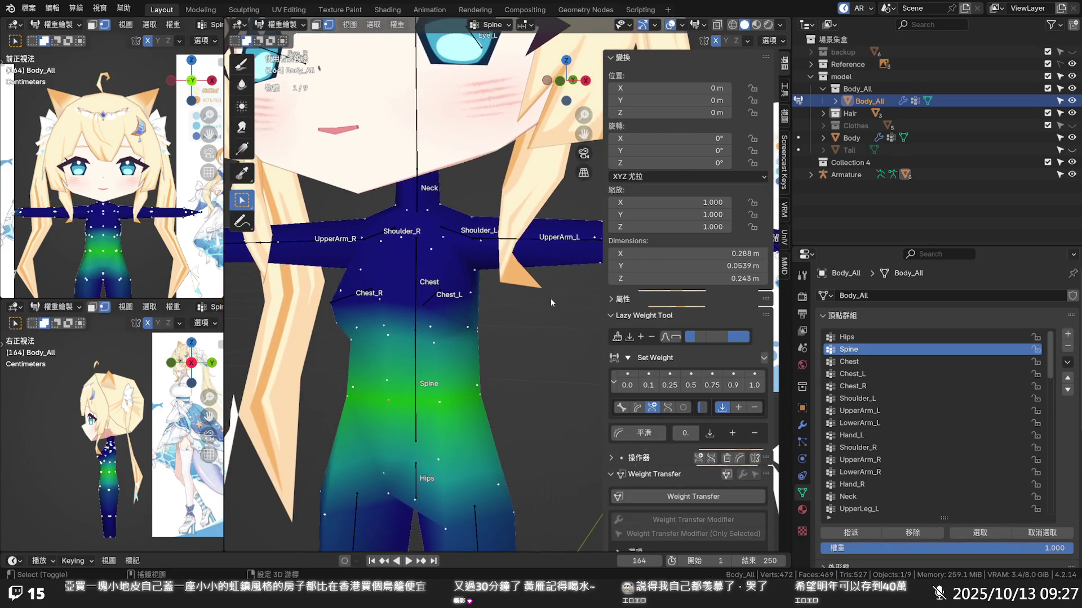
- Read a waist vertex's split of Hips 0.25, Spine 0.5, Chest 0.25 and display the Chest group
{"action": "middle_click_drag", "start_coordinate": [538, 310], "coordinate": [568, 282], "text": "shift"}
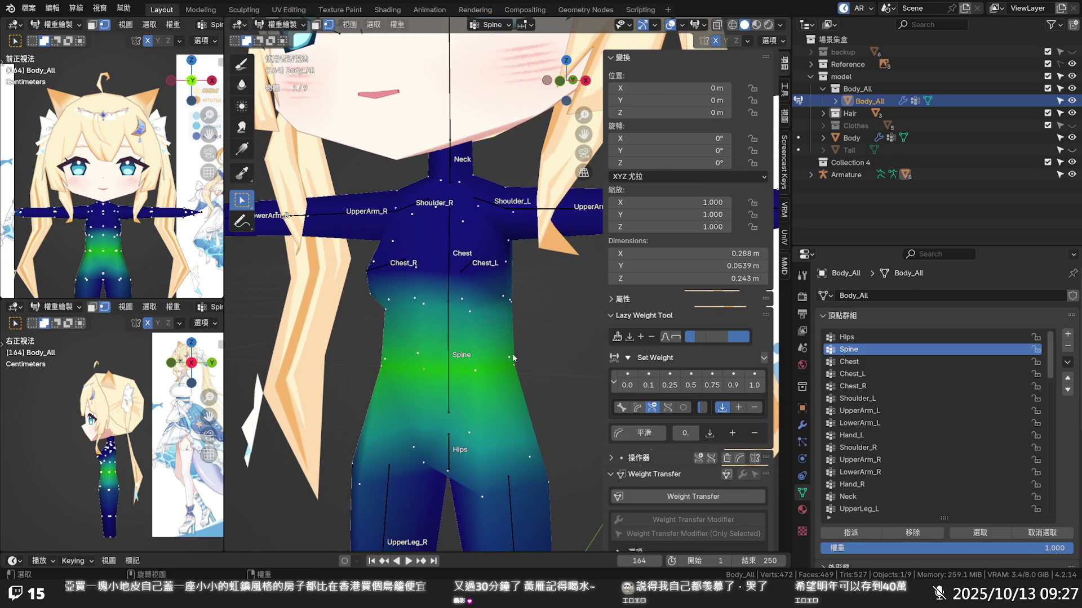
{"action": "left_click", "coordinate": [476, 371]}
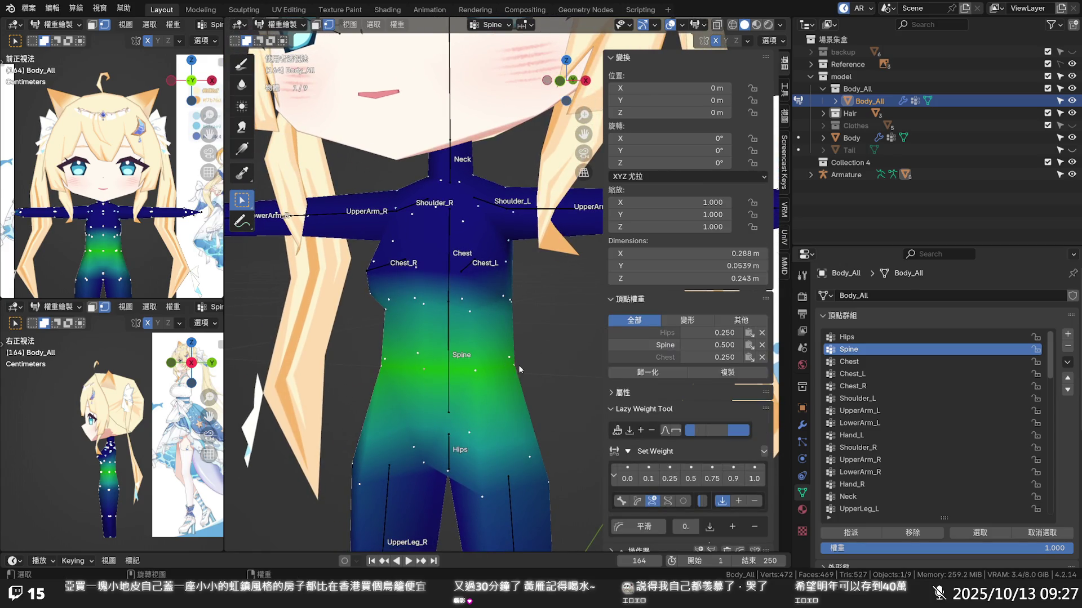
{"action": "left_click", "coordinate": [633, 338]}
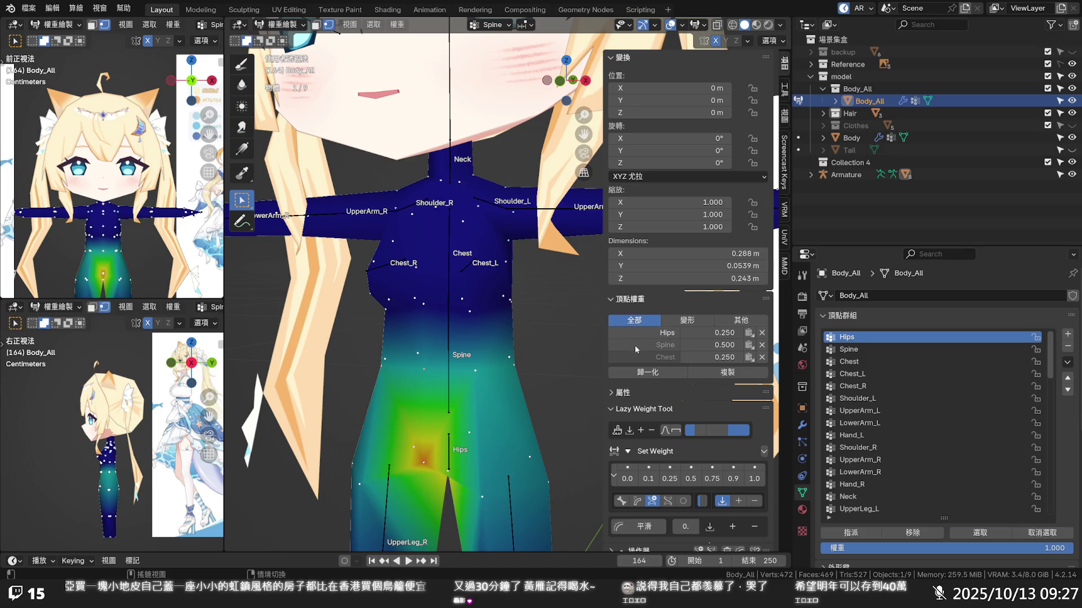
{"action": "left_click", "coordinate": [635, 345]}
{"action": "middle_click_drag", "start_coordinate": [516, 317], "coordinate": [488, 317]}
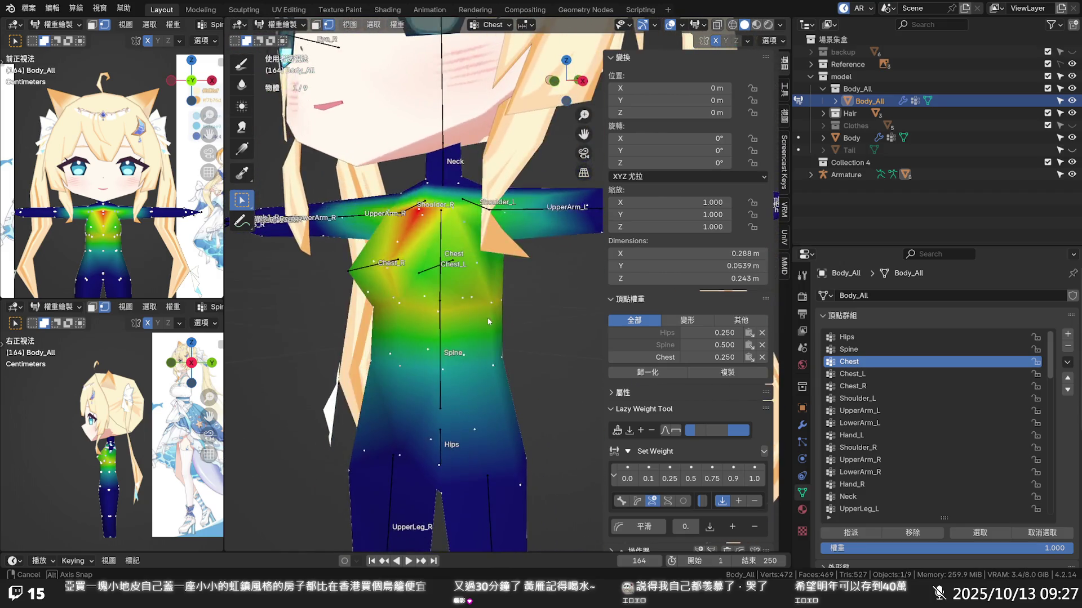
- Review chest and left-shoulder vertex weights across the Chest, Chest_L and Shoulder_L groups
{"action": "mouse_move", "coordinate": [487, 317]}
{"action": "middle_mouse_down"}
{"action": "mouse_move", "coordinate": [375, 292]}
{"action": "mouse_move", "coordinate": [519, 290]}
{"action": "mouse_move", "coordinate": [552, 317]}
{"action": "middle_mouse_up"}
{"action": "left_click", "coordinate": [523, 284]}
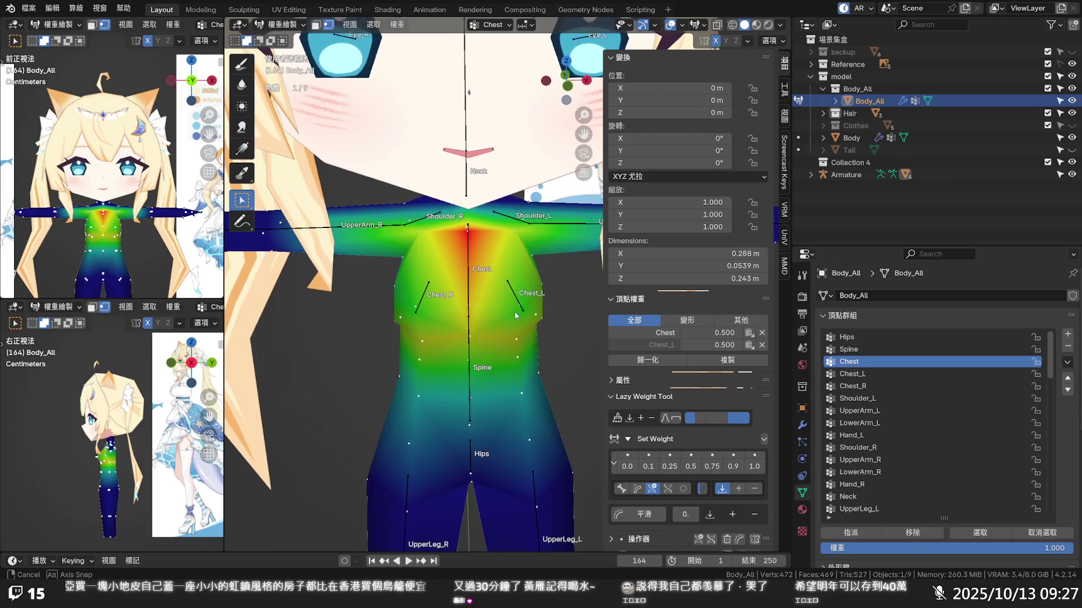
{"action": "left_click", "coordinate": [634, 345]}
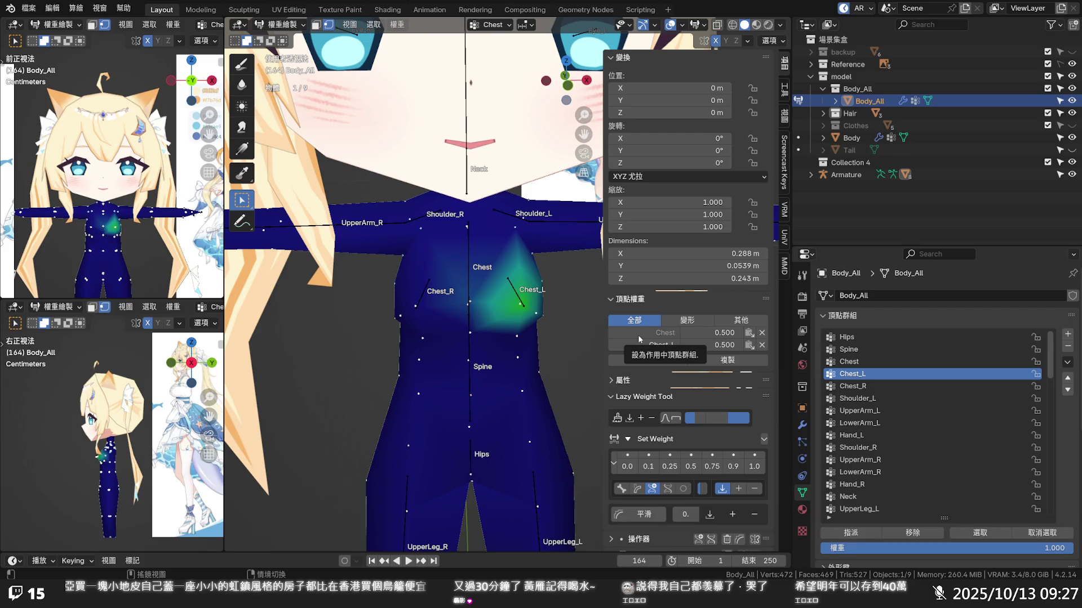
{"action": "left_click", "coordinate": [638, 335]}
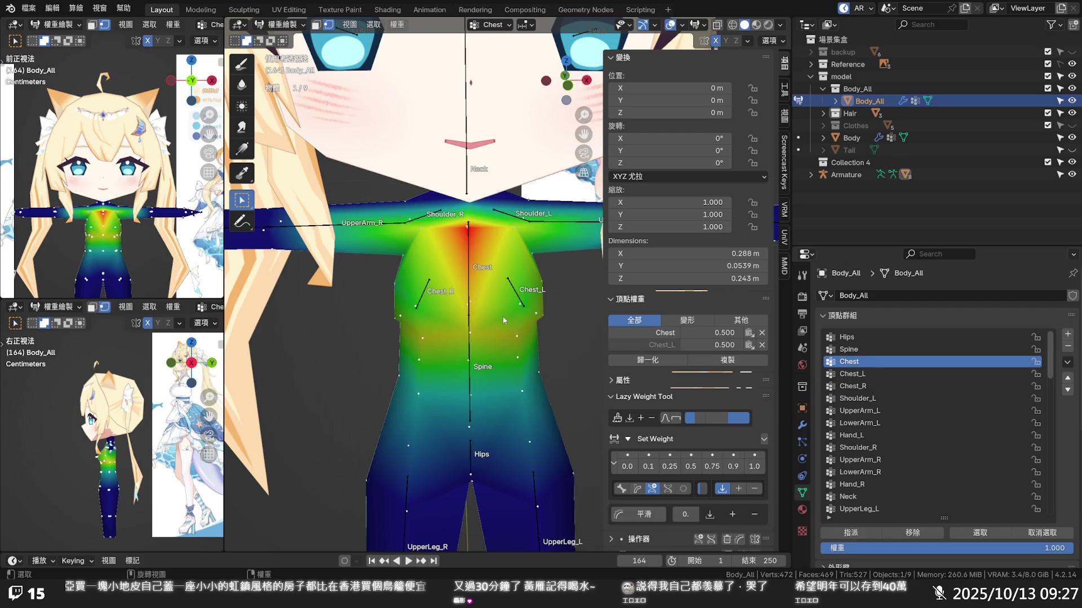
{"action": "scroll", "coordinate": [484, 322], "scroll_direction": "down", "scroll_amount": 2}
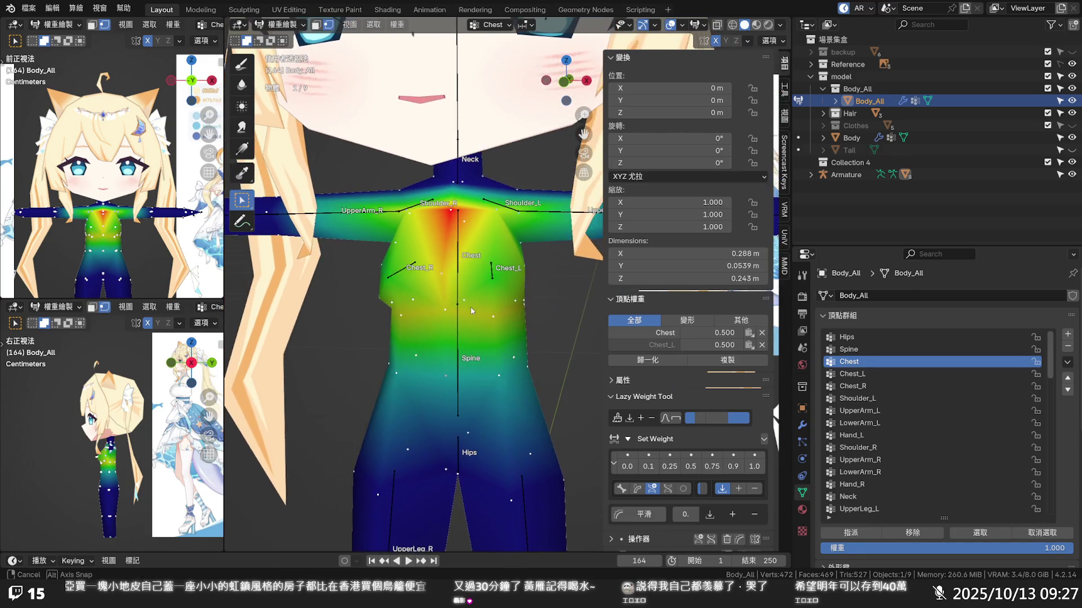
{"action": "left_click", "coordinate": [451, 212]}
{"action": "left_click", "coordinate": [495, 219]}
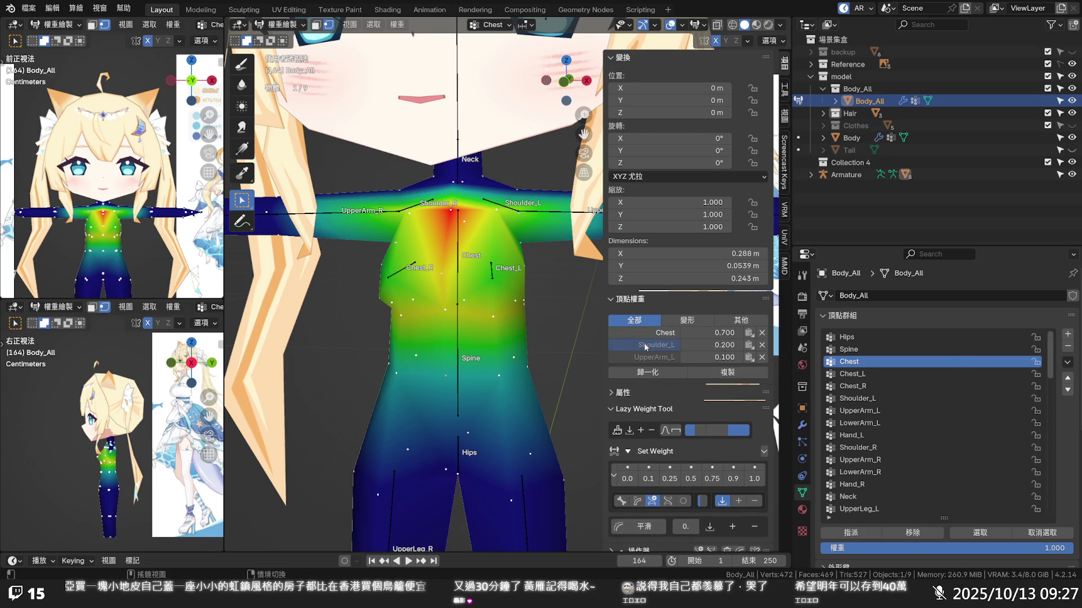
{"action": "left_click", "coordinate": [655, 345]}
- Check right-shoulder vertices, switching between Shoulder_R and Chest weight displays
{"action": "mouse_move", "coordinate": [473, 321]}
{"action": "middle_mouse_down"}
{"action": "mouse_move", "coordinate": [446, 282]}
{"action": "mouse_move", "coordinate": [544, 258]}
{"action": "middle_mouse_up"}
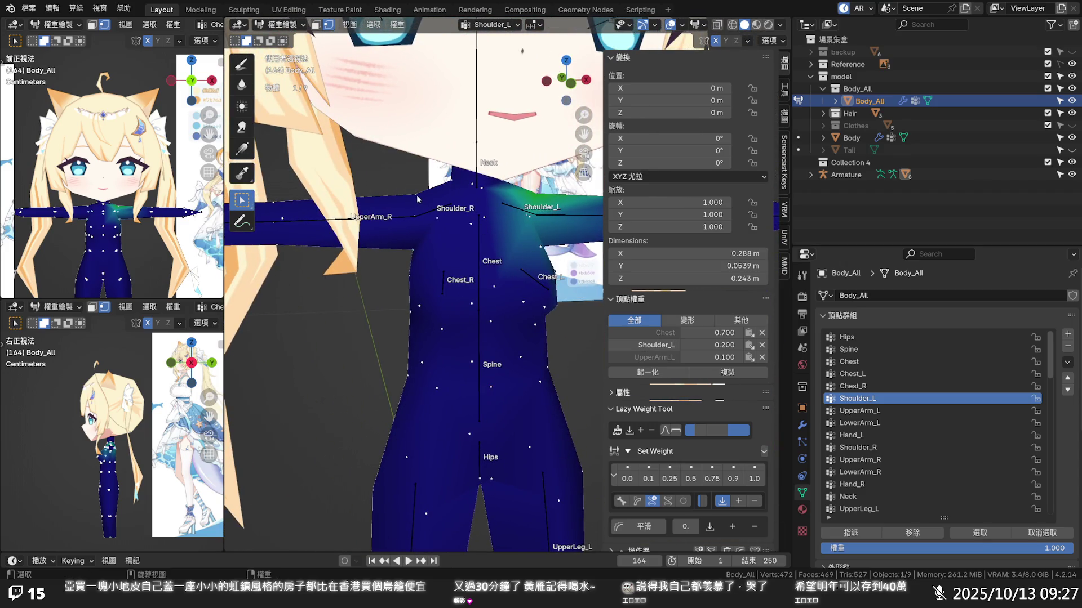
{"action": "left_click", "coordinate": [417, 200]}
{"action": "left_click", "coordinate": [648, 333]}
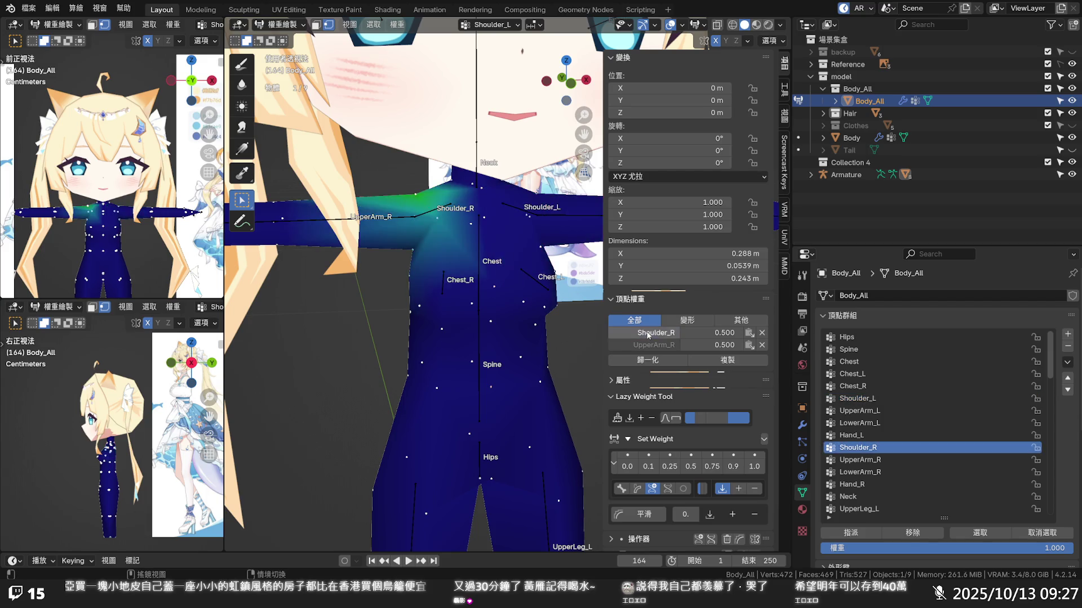
{"action": "middle_click_drag", "start_coordinate": [535, 225], "coordinate": [505, 226]}
{"action": "left_click", "coordinate": [423, 218]}
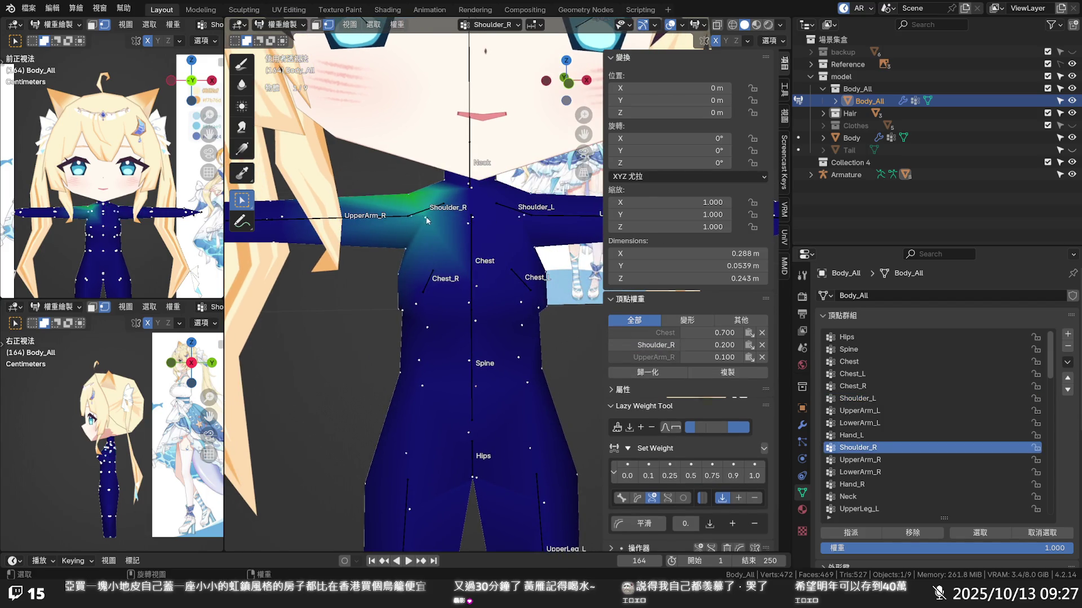
{"action": "left_click", "coordinate": [648, 333]}
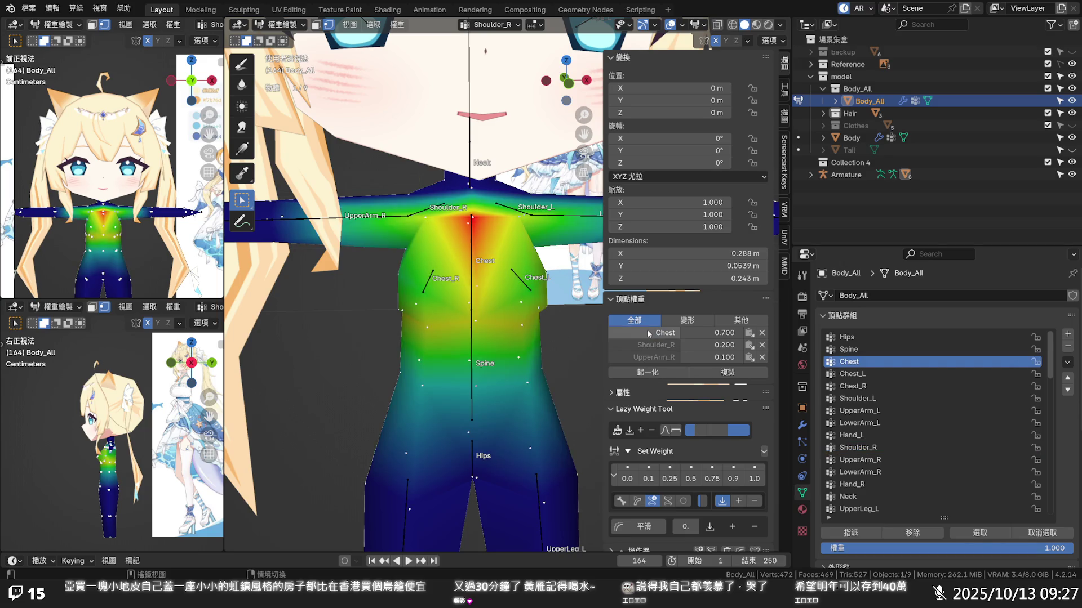
- Inspect a left upper-arm vertex through Shoulder_L and UpperArm_L, then display LowerArm_L weights
{"action": "left_click", "coordinate": [536, 246]}
{"action": "middle_click_drag", "start_coordinate": [536, 246], "coordinate": [593, 249]}
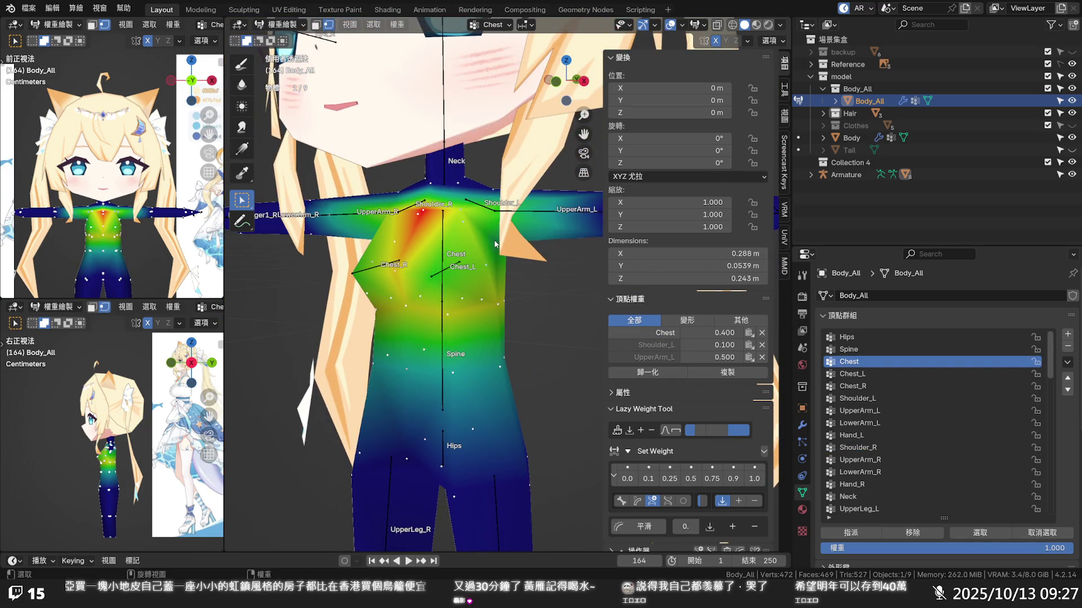
{"action": "left_click", "coordinate": [655, 347]}
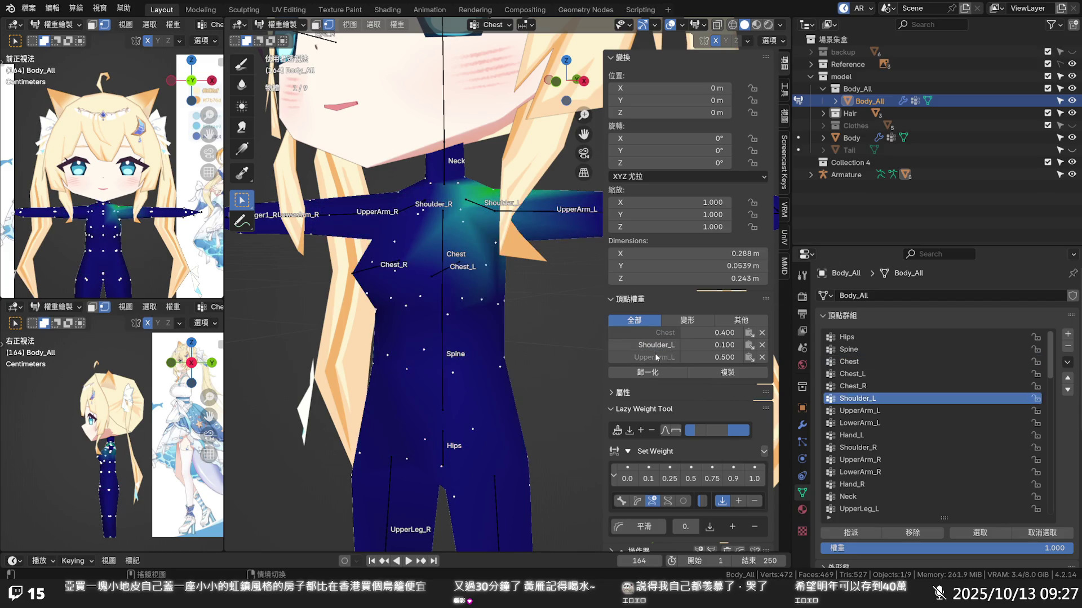
{"action": "left_click", "coordinate": [656, 358]}
{"action": "left_click", "coordinate": [497, 307]}
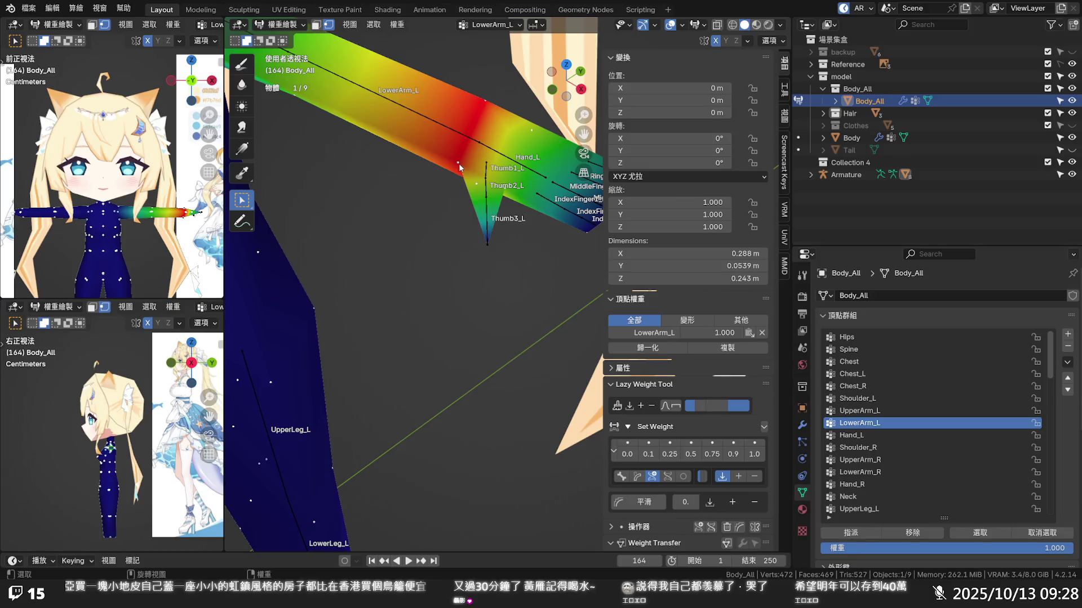
{"action": "scroll", "coordinate": [494, 186], "scroll_direction": "up", "scroll_amount": 3}
- Check the left thumb-base vertex's LowerArm_L/Hand_L split, display Hand_L, and swing toward the right hand
{"action": "key", "text": "ctrl+z"}
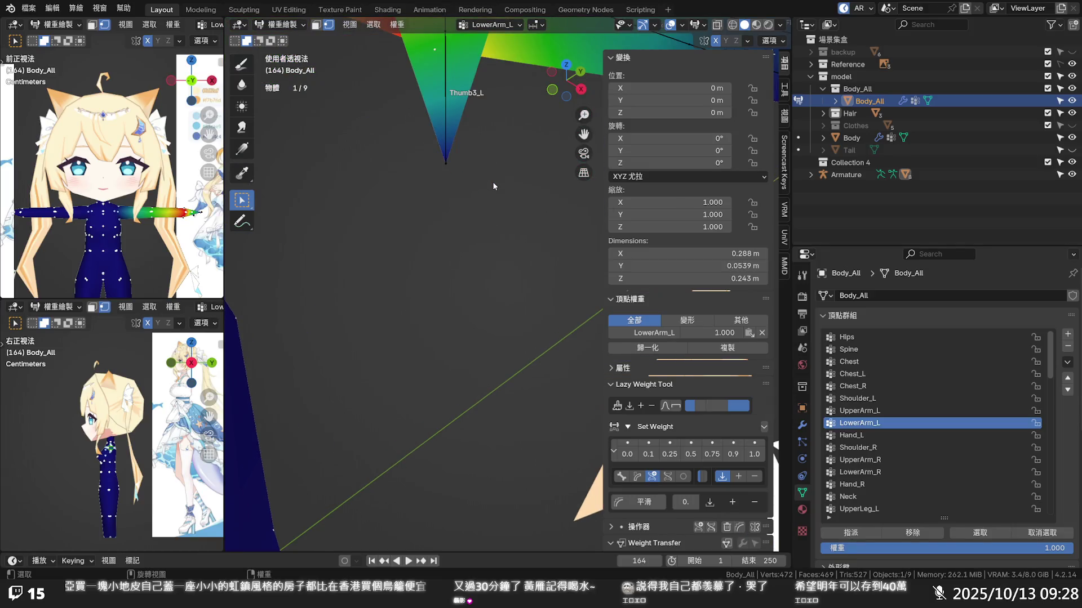
{"action": "key", "text": "ctrl+shift+z"}
{"action": "middle_click_drag", "start_coordinate": [493, 186], "coordinate": [502, 289], "text": "shift"}
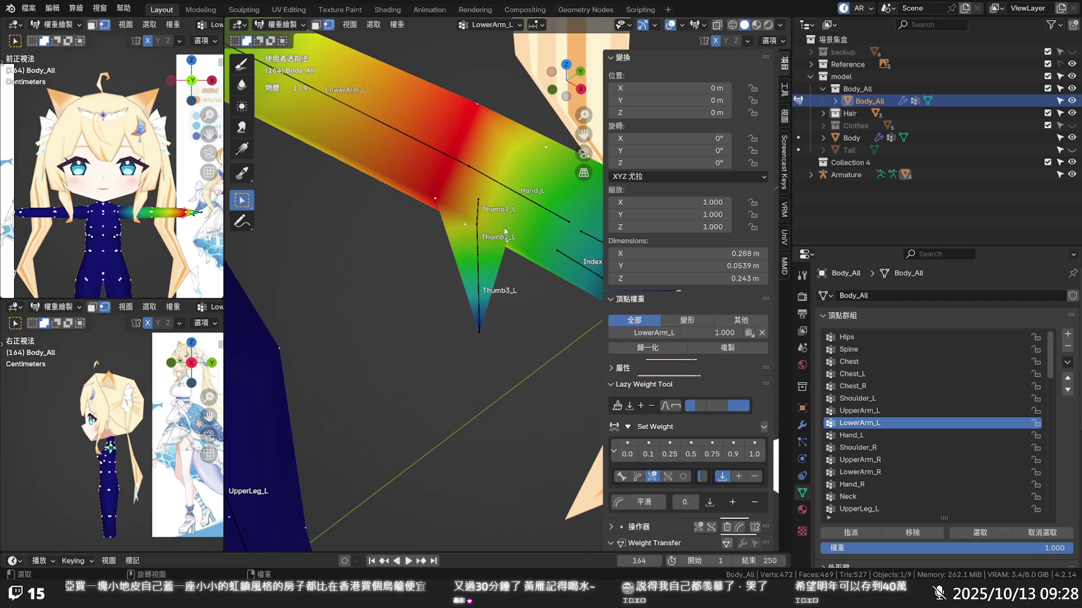
{"action": "left_click", "coordinate": [497, 301]}
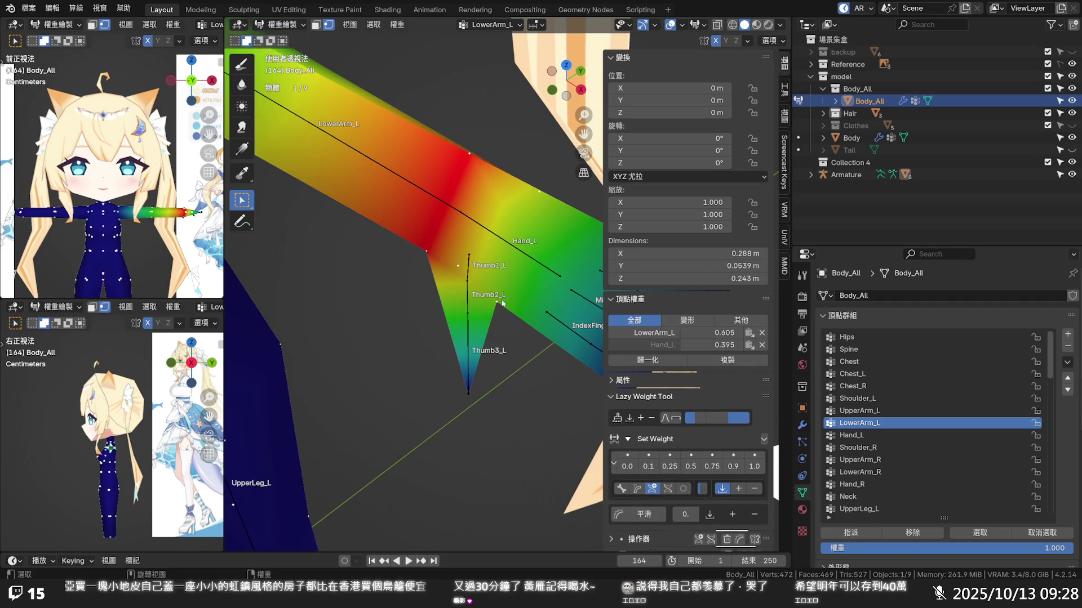
{"action": "left_click", "coordinate": [657, 345]}
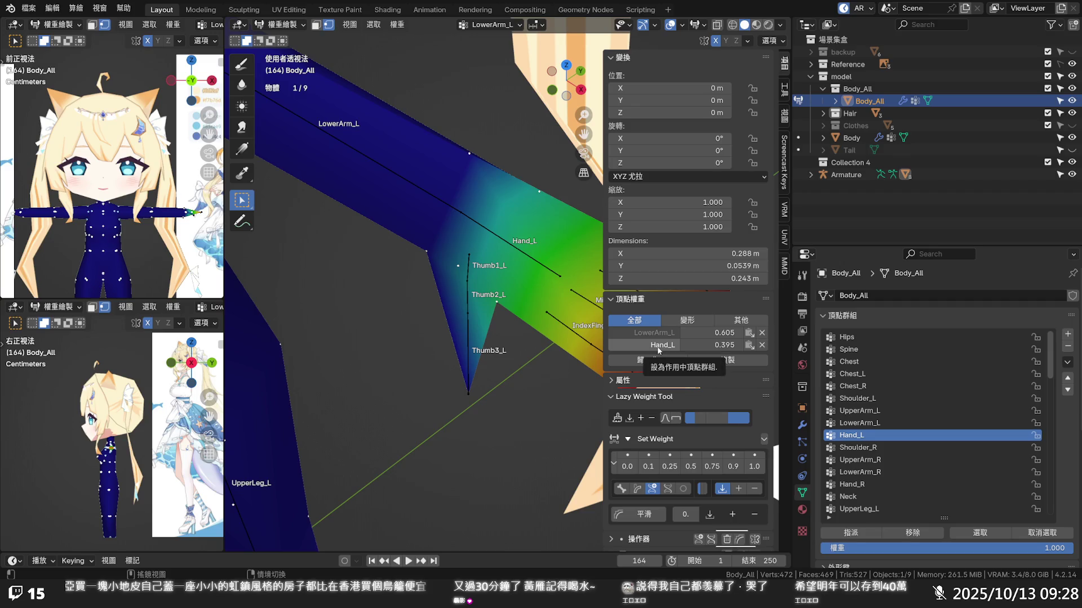
{"action": "middle_click_drag", "start_coordinate": [547, 314], "coordinate": [544, 302]}
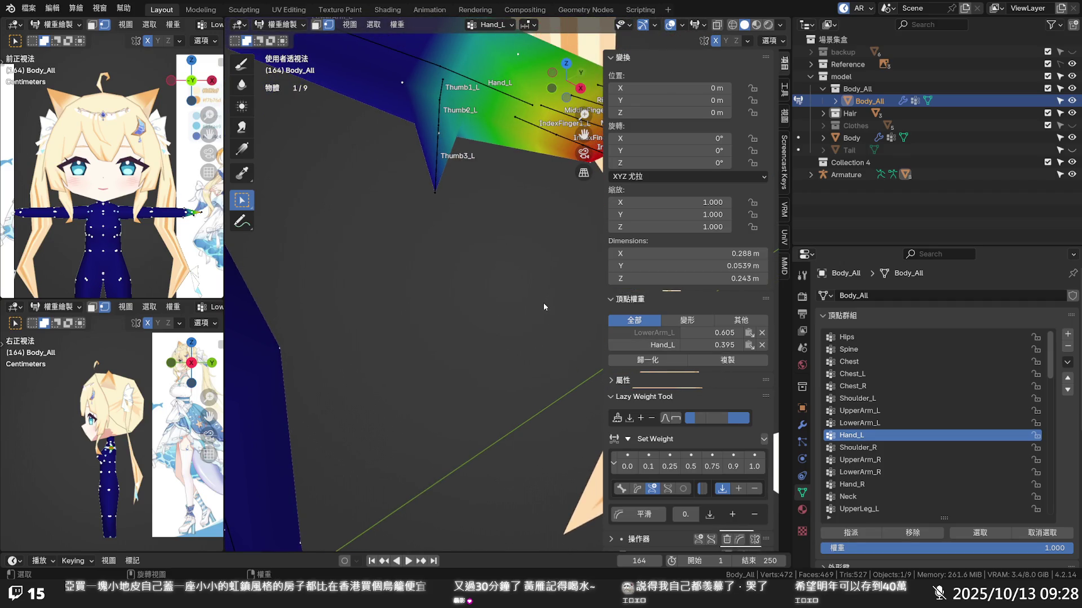
{"action": "scroll", "coordinate": [543, 303], "scroll_direction": "down", "scroll_amount": 3}
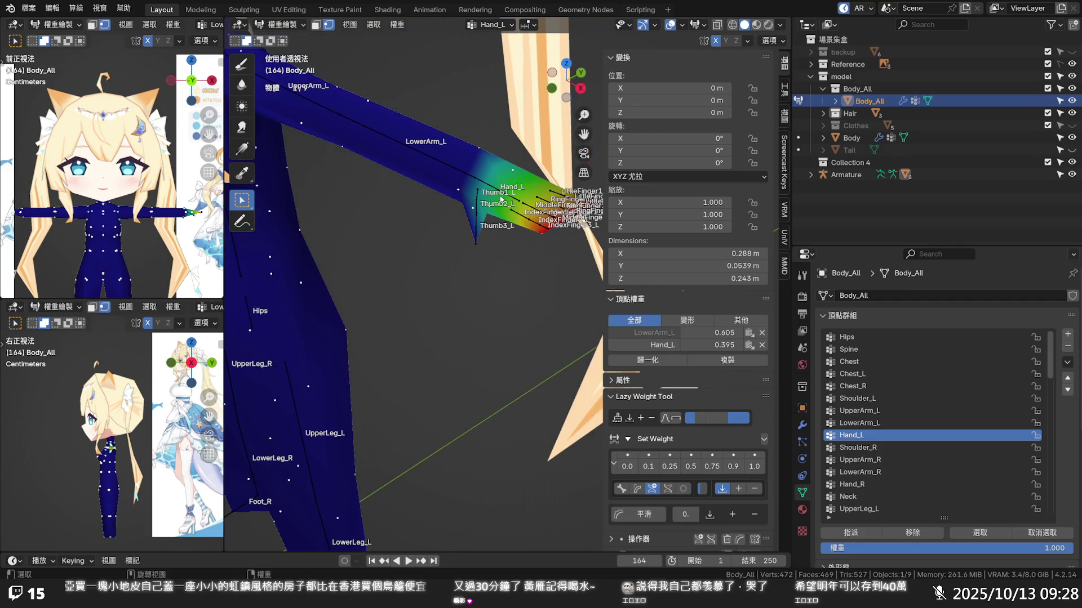
{"action": "scroll", "coordinate": [497, 195], "scroll_direction": "down", "scroll_amount": 2}
{"action": "scroll", "coordinate": [497, 194], "scroll_direction": "down", "scroll_amount": 2}
{"action": "mouse_move", "coordinate": [497, 194]}
{"action": "middle_mouse_down"}
{"action": "mouse_move", "coordinate": [448, 331]}
{"action": "mouse_move", "coordinate": [455, 366]}
{"action": "mouse_move", "coordinate": [473, 321]}
{"action": "middle_mouse_up"}
{"action": "scroll", "coordinate": [452, 346], "scroll_direction": "up", "scroll_amount": 4}
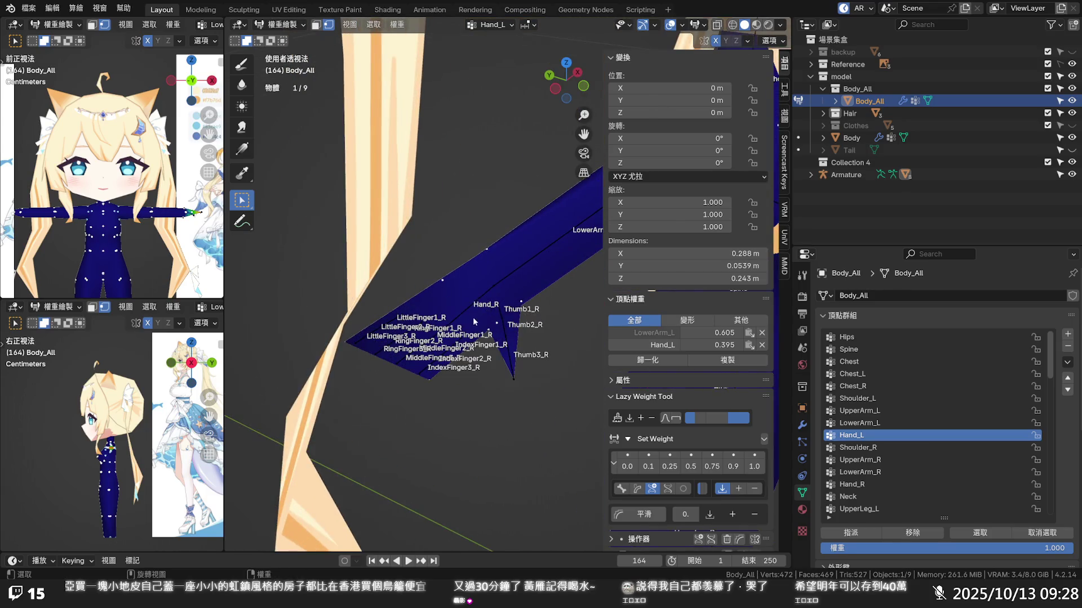
- Review right hand and forearm vertices across Hand_R, Spine and LowerArm_R weight displays
{"action": "left_click", "coordinate": [495, 325]}
{"action": "left_click", "coordinate": [635, 346]}
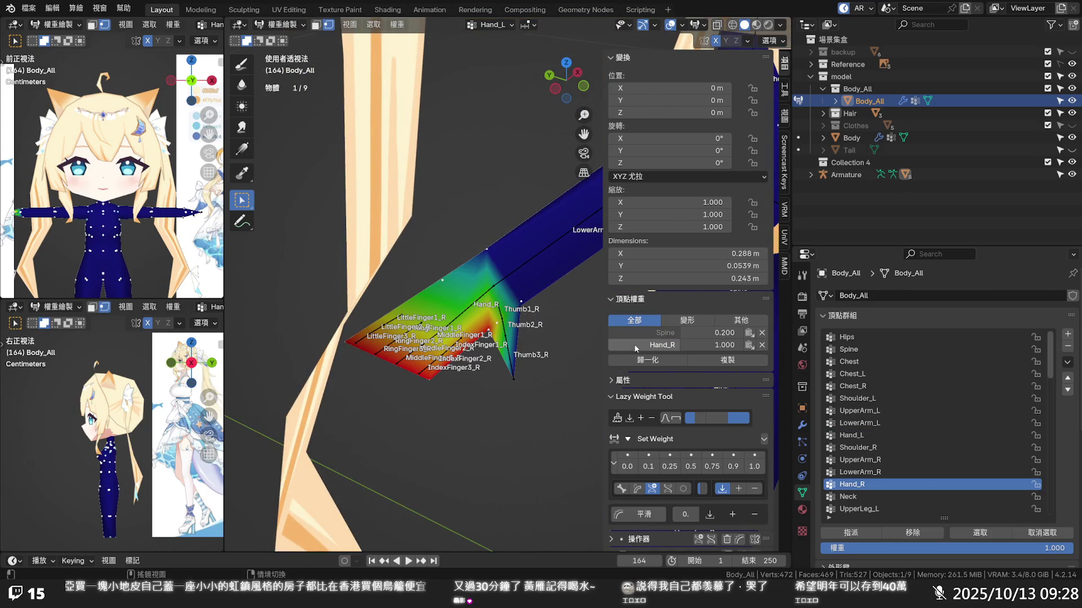
{"action": "left_click", "coordinate": [638, 332]}
{"action": "left_click", "coordinate": [641, 336]}
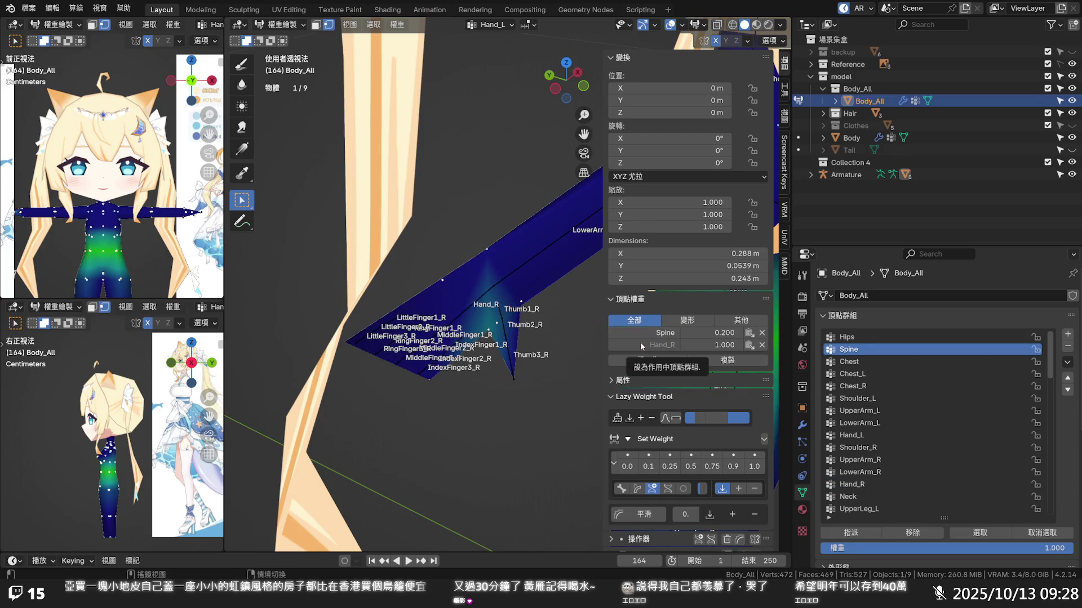
{"action": "left_click", "coordinate": [521, 302]}
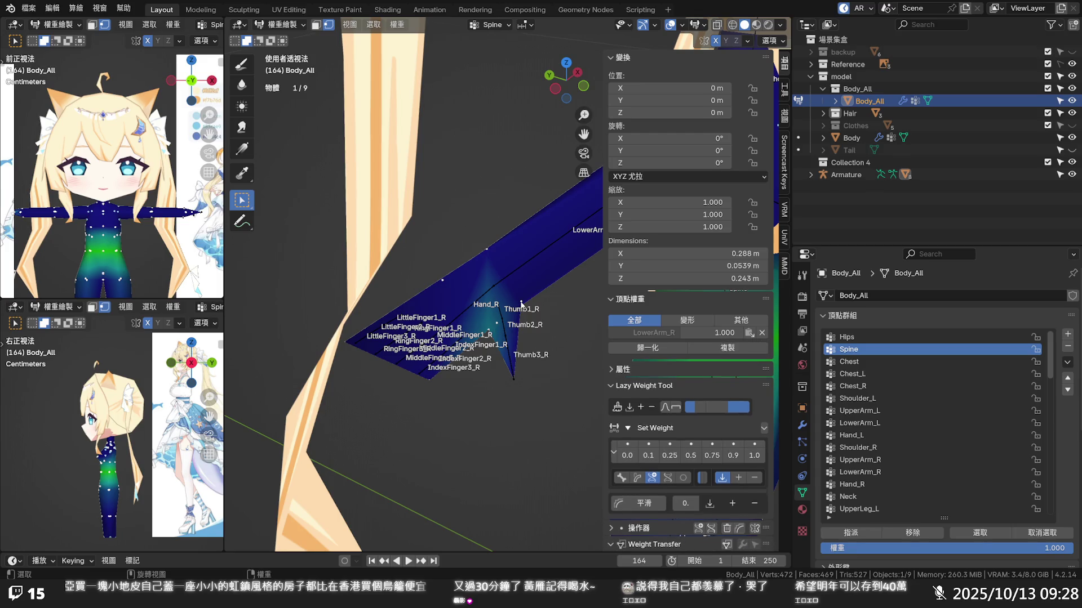
{"action": "left_click", "coordinate": [632, 333]}
{"action": "middle_click_drag", "start_coordinate": [591, 333], "coordinate": [533, 330]}
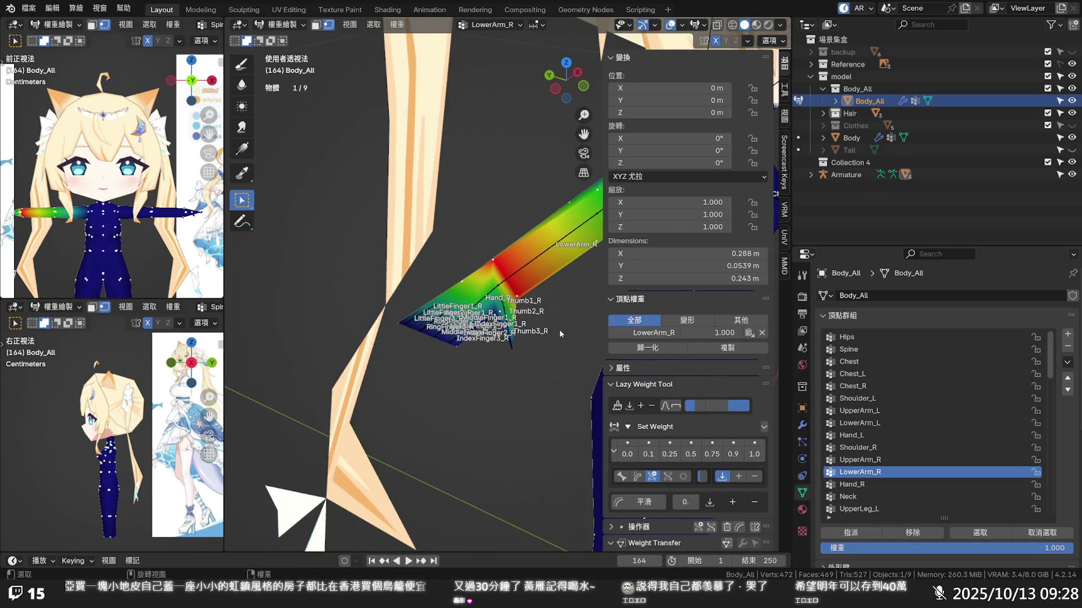
{"action": "scroll", "coordinate": [444, 329], "scroll_direction": "up", "scroll_amount": 3}
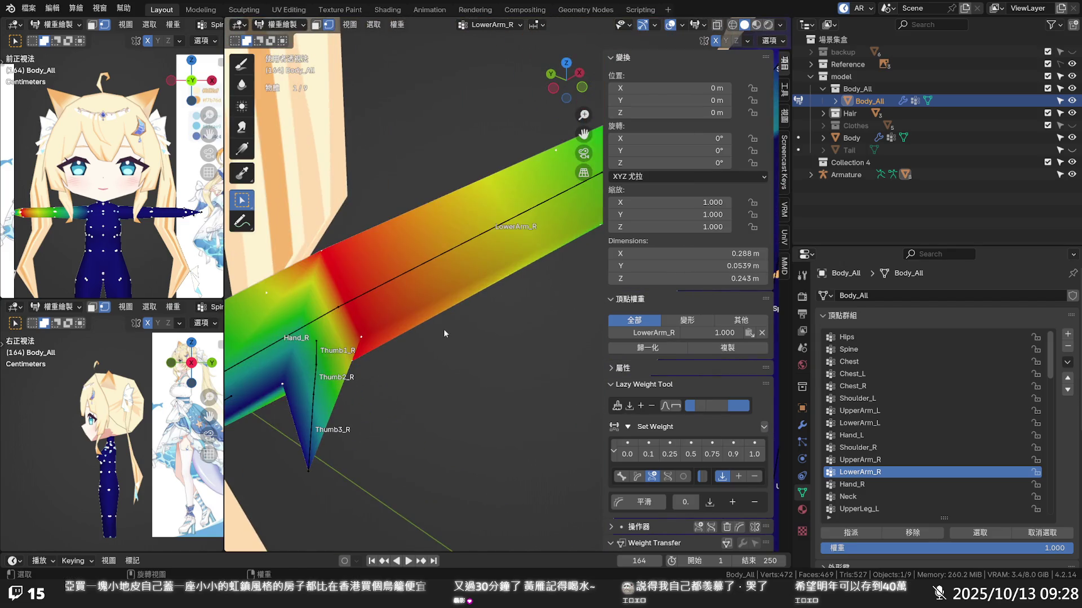
{"action": "middle_click_drag", "start_coordinate": [444, 329], "coordinate": [499, 317]}
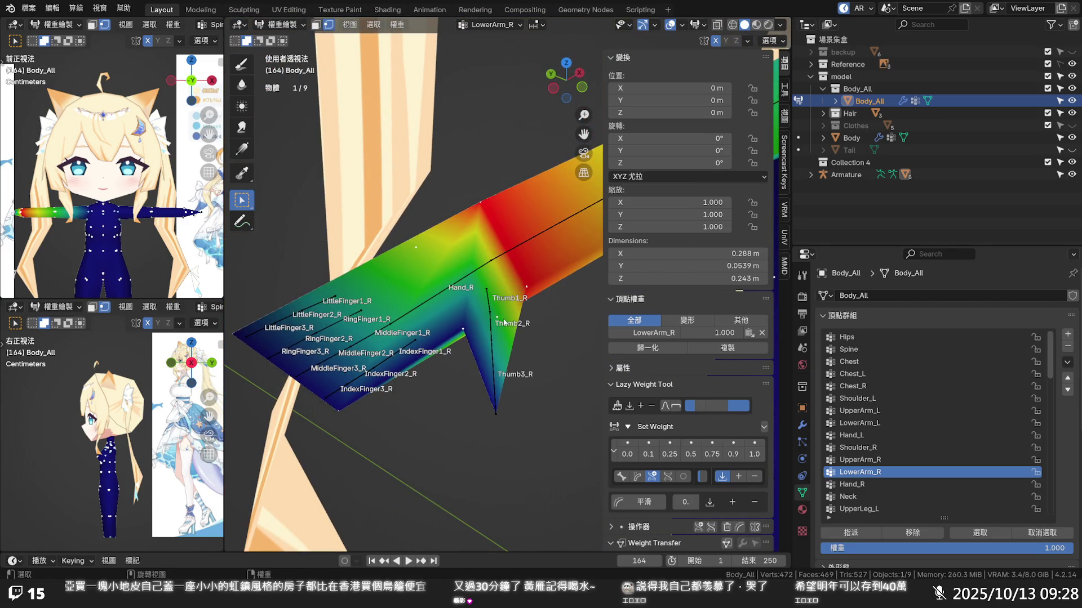
- Normalize the right thumb-base vertex, remove its Spine weight leaving Hand_R, and check Thumb3_R reads 1.0
{"action": "left_click", "coordinate": [467, 330]}
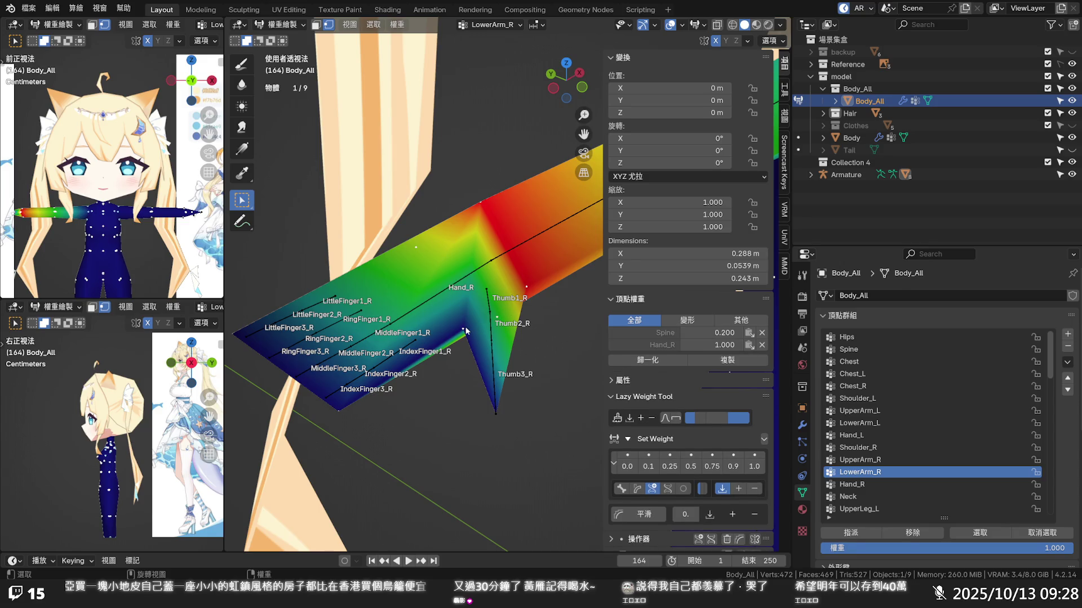
{"action": "left_click", "coordinate": [659, 363]}
{"action": "left_click", "coordinate": [628, 335]}
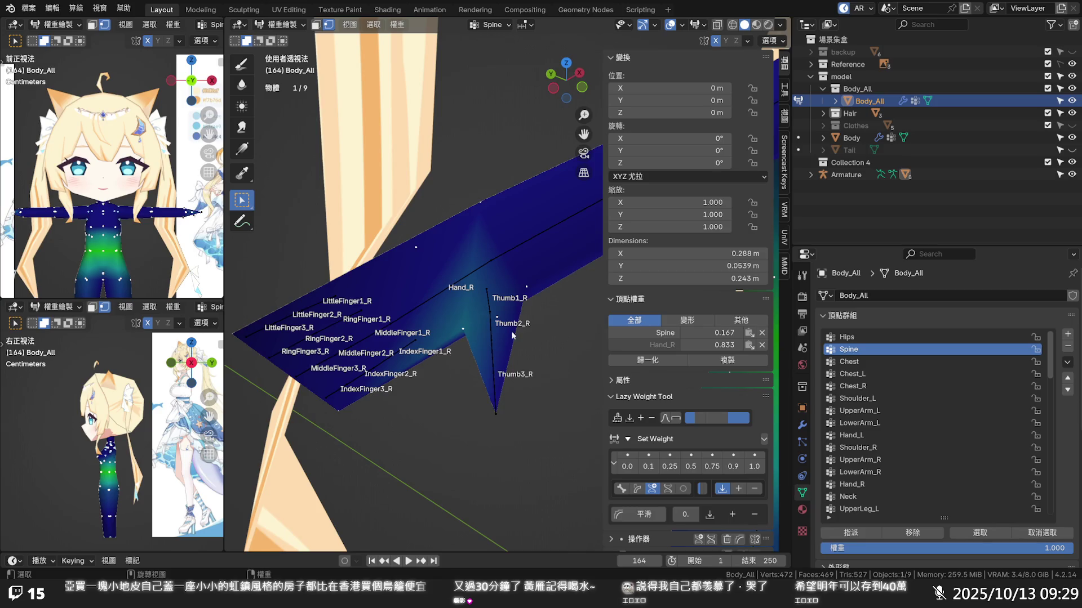
{"action": "left_click", "coordinate": [761, 333]}
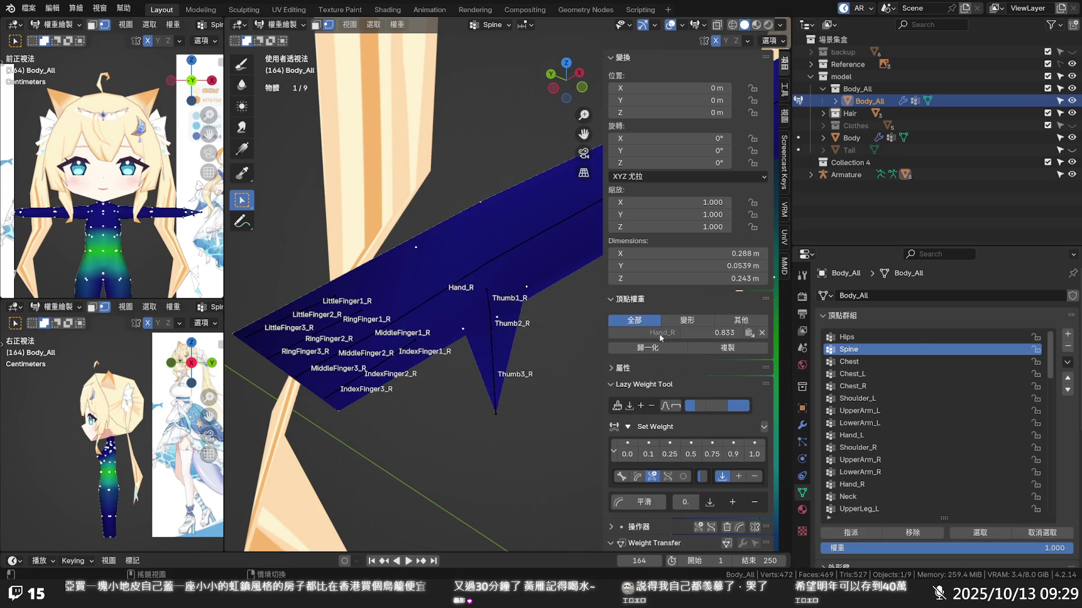
{"action": "left_click", "coordinate": [644, 335]}
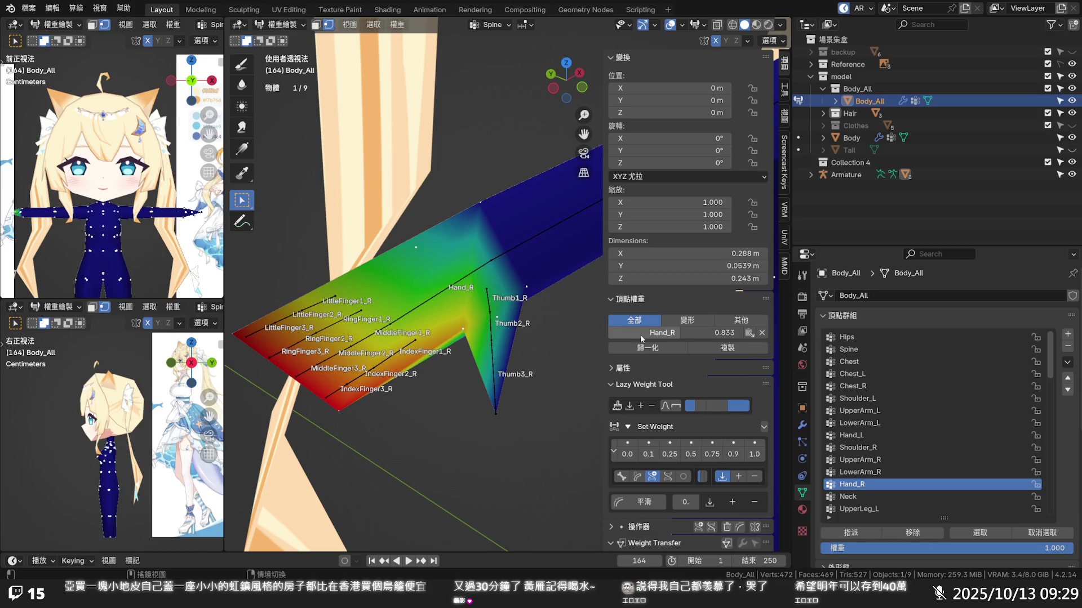
{"action": "left_click", "coordinate": [496, 413]}
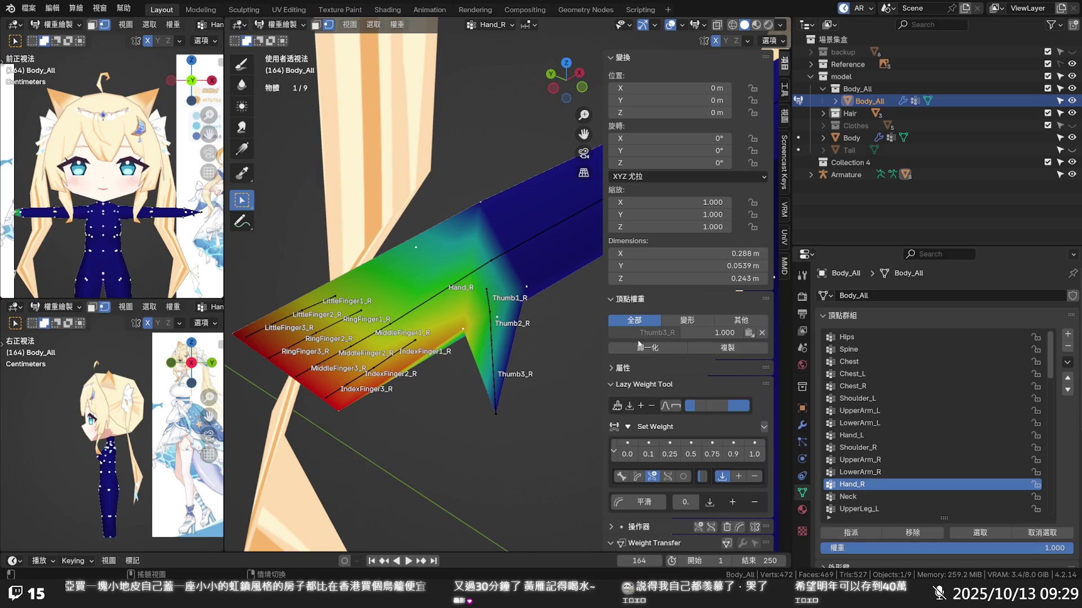
{"action": "left_click", "coordinate": [656, 333]}
{"action": "scroll", "coordinate": [564, 372], "scroll_direction": "down", "scroll_amount": 2}
{"action": "scroll", "coordinate": [564, 369], "scroll_direction": "down", "scroll_amount": 3}
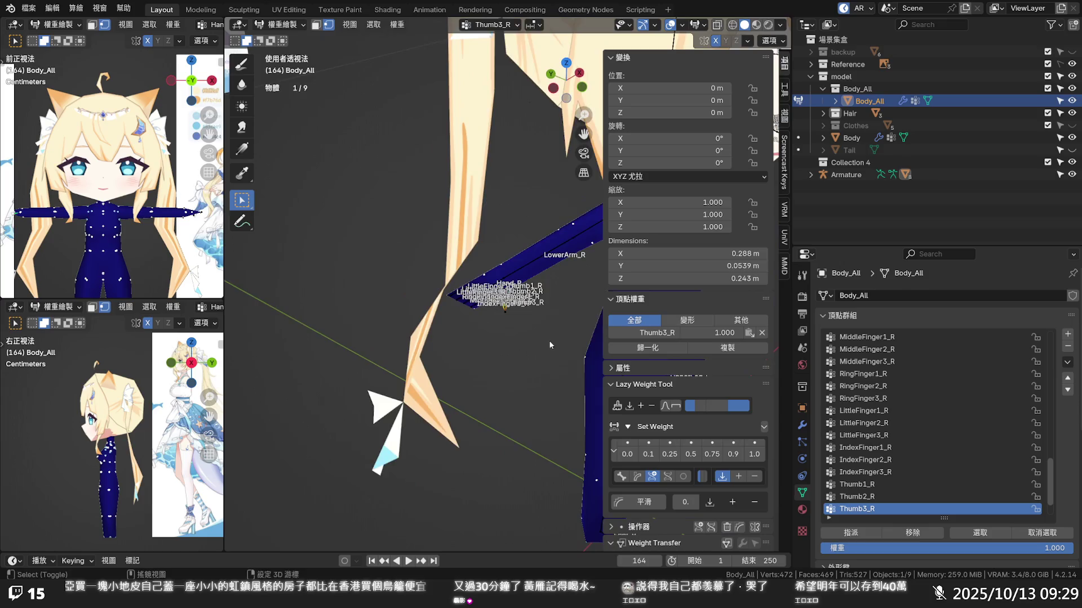
{"action": "scroll", "coordinate": [564, 369], "scroll_direction": "up", "scroll_amount": 2}
- Remove a left-hand vertex's Spine weight and normalize it to LowerArm_L 0.421, Hand_L 0.579
{"action": "mouse_move", "coordinate": [564, 369]}
{"action": "middle_mouse_down"}
{"action": "mouse_move", "coordinate": [402, 230]}
{"action": "mouse_move", "coordinate": [406, 194]}
{"action": "mouse_move", "coordinate": [382, 179]}
{"action": "middle_mouse_up"}
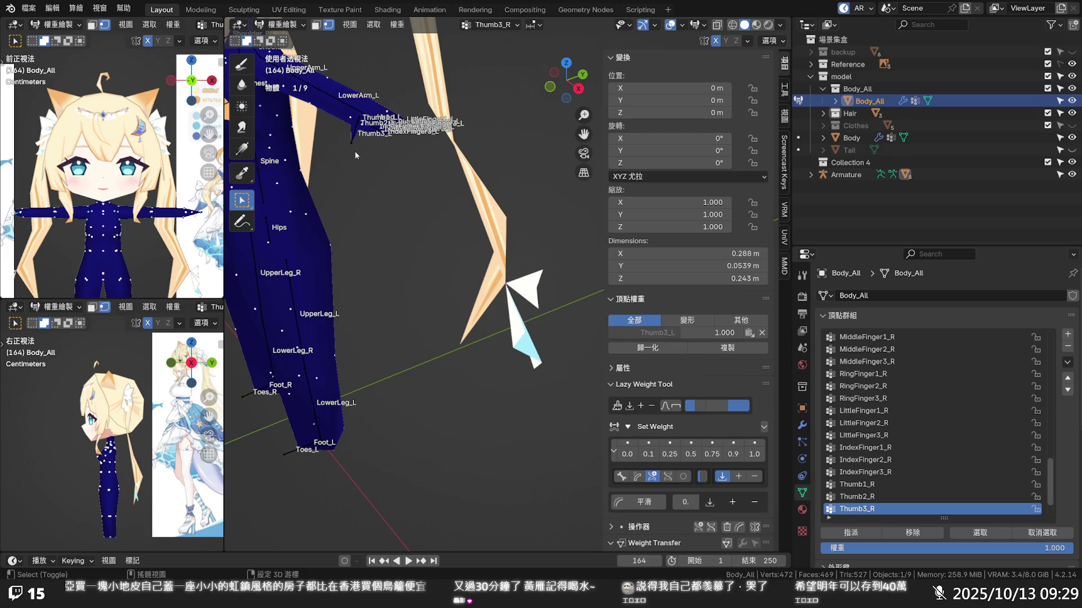
{"action": "middle_click_drag", "start_coordinate": [349, 143], "coordinate": [404, 297]}
{"action": "scroll", "coordinate": [405, 297], "scroll_direction": "up", "scroll_amount": 3}
{"action": "left_click", "coordinate": [349, 237]}
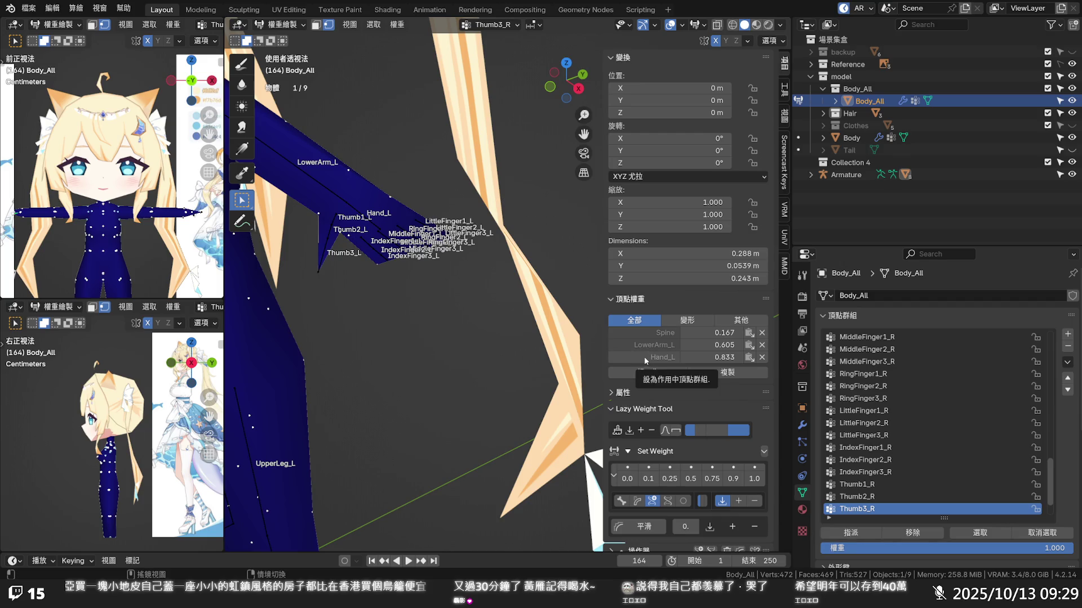
{"action": "left_click", "coordinate": [761, 333]}
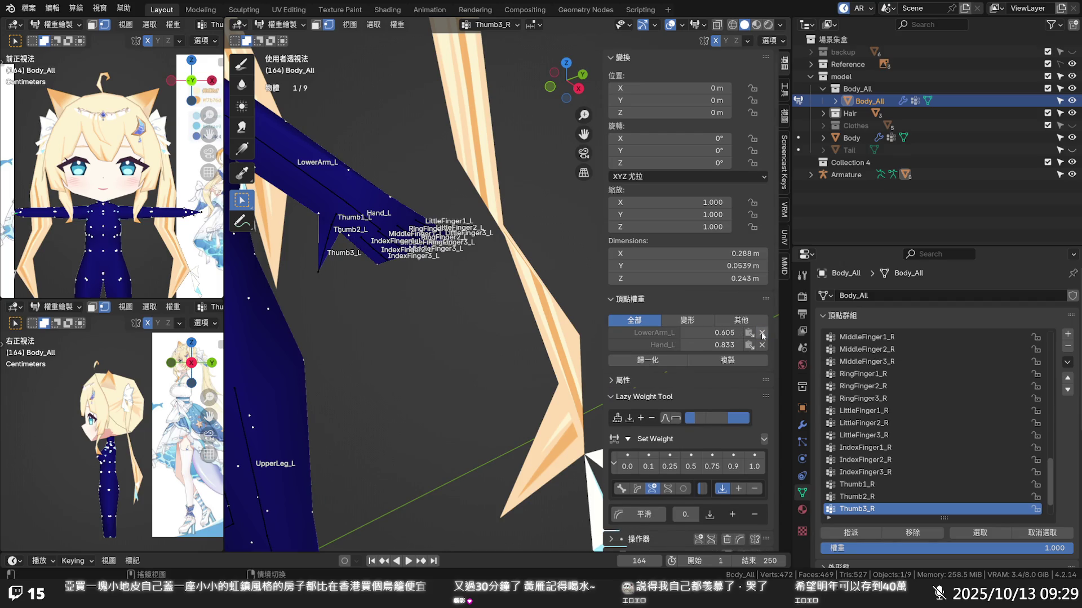
{"action": "left_click", "coordinate": [649, 362]}
{"action": "left_click", "coordinate": [634, 344]}
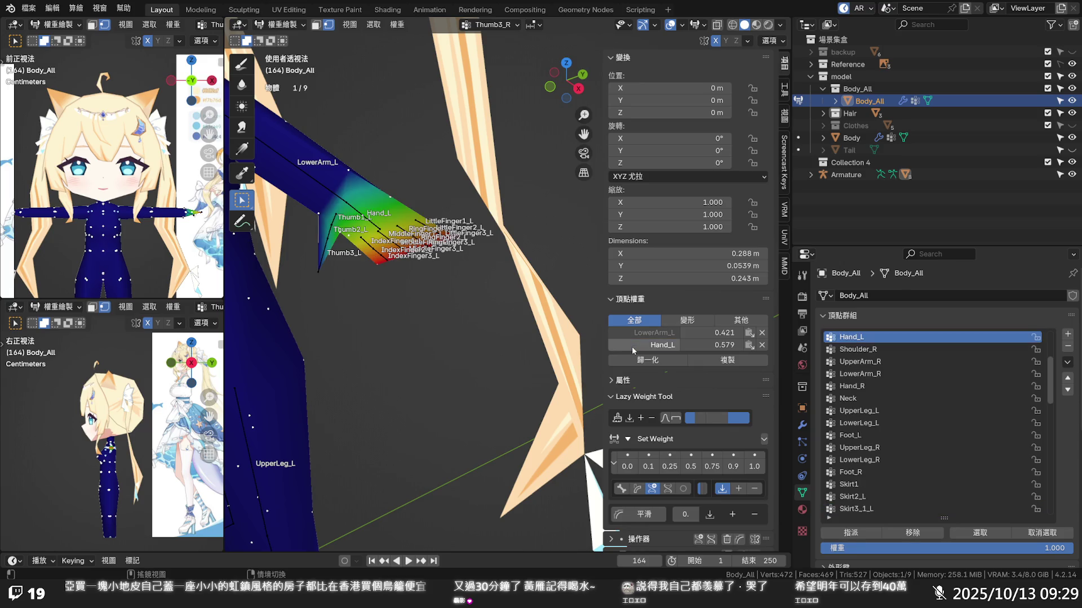
{"action": "scroll", "coordinate": [375, 271], "scroll_direction": "up", "scroll_amount": 1}
{"action": "scroll", "coordinate": [375, 271], "scroll_direction": "up", "scroll_amount": 2}
- Set the left wrist vertex to Hand_L 0.5 and LowerArm_L 0.5 in the Vertex Weights panel
{"action": "middle_click_drag", "start_coordinate": [375, 269], "coordinate": [598, 328], "text": "shift"}
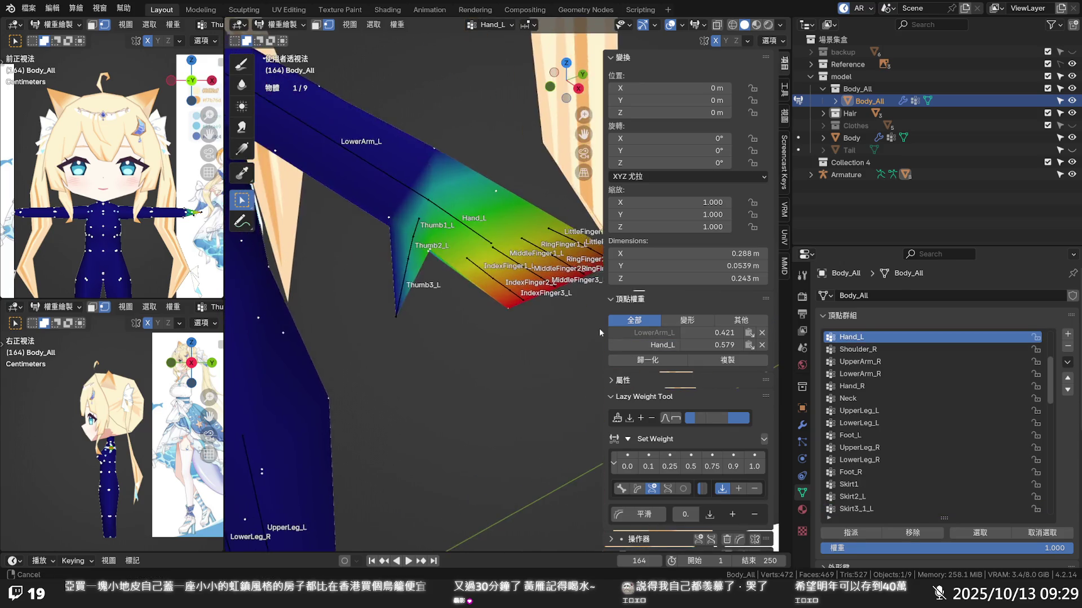
{"action": "scroll", "coordinate": [453, 262], "scroll_direction": "up", "scroll_amount": 3}
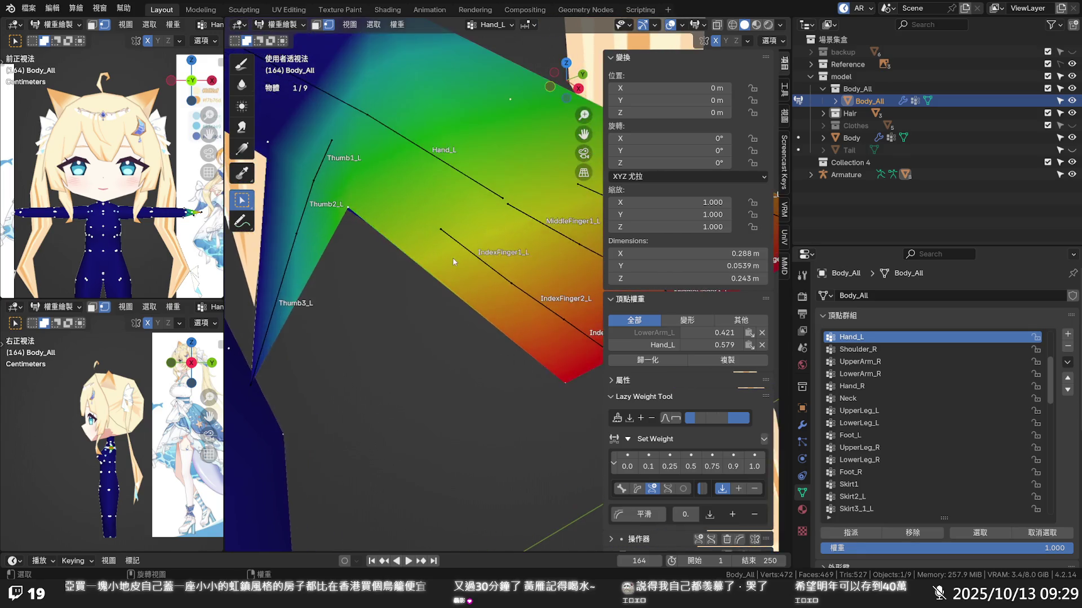
{"action": "mouse_move", "coordinate": [452, 258]}
{"action": "middle_mouse_down"}
{"action": "mouse_move", "coordinate": [463, 239]}
{"action": "mouse_move", "coordinate": [330, 377]}
{"action": "middle_mouse_up"}
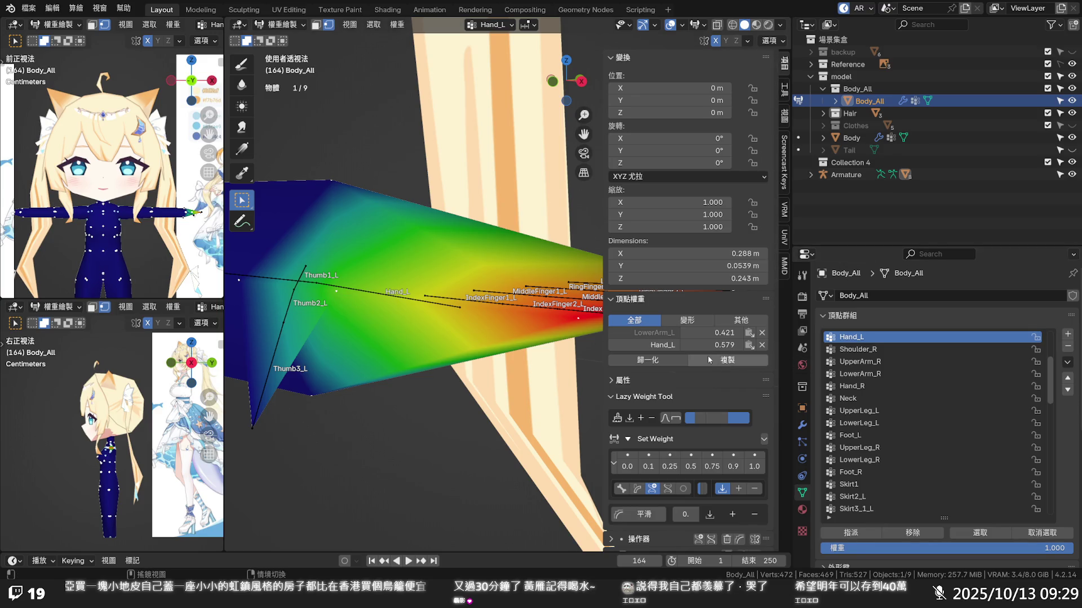
{"action": "left_click", "coordinate": [723, 346]}
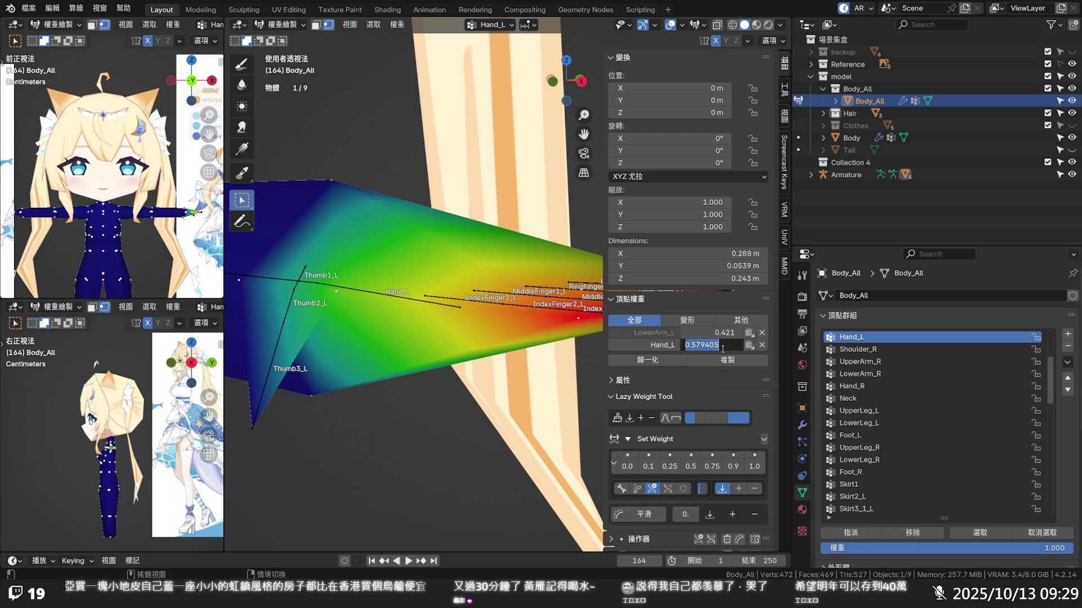
{"action": "type", "text": "0.5"}
{"action": "key", "text": "ctrl+a"}
{"action": "key", "text": "Return"}
{"action": "left_click", "coordinate": [711, 334]}
{"action": "type", "text": "0.5"}
{"action": "key", "text": "Return"}
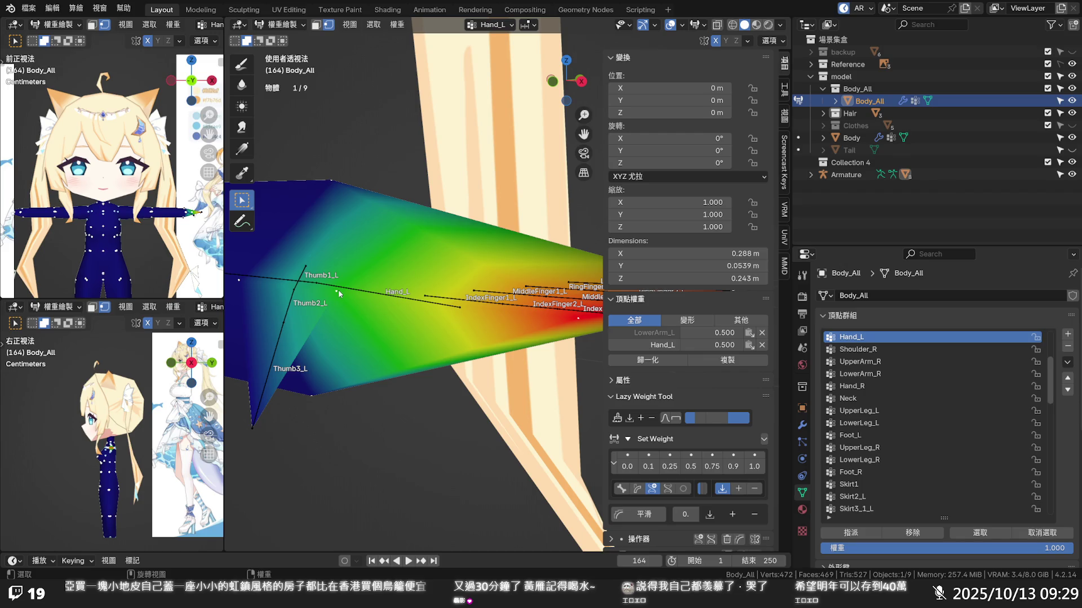
- Check thumb vertices near Thumb2_L and the tip, then display LowerArm_L weights on the forearm
{"action": "mouse_move", "coordinate": [338, 290]}
{"action": "middle_mouse_down"}
{"action": "mouse_move", "coordinate": [378, 348]}
{"action": "mouse_move", "coordinate": [380, 374]}
{"action": "middle_mouse_up"}
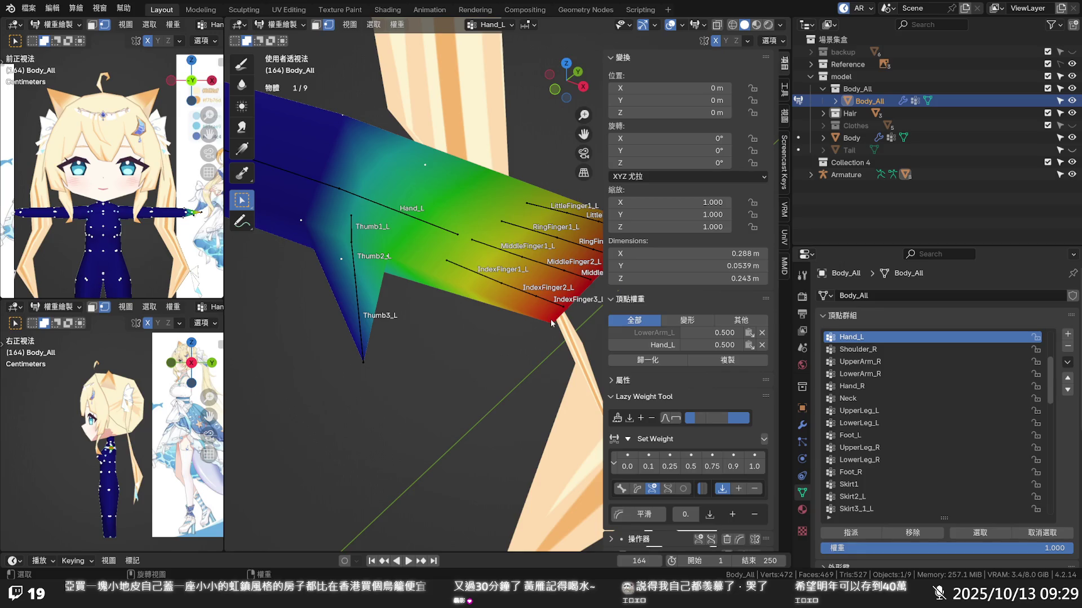
{"action": "scroll", "coordinate": [550, 319], "scroll_direction": "down", "scroll_amount": 3}
{"action": "scroll", "coordinate": [481, 312], "scroll_direction": "down", "scroll_amount": 2}
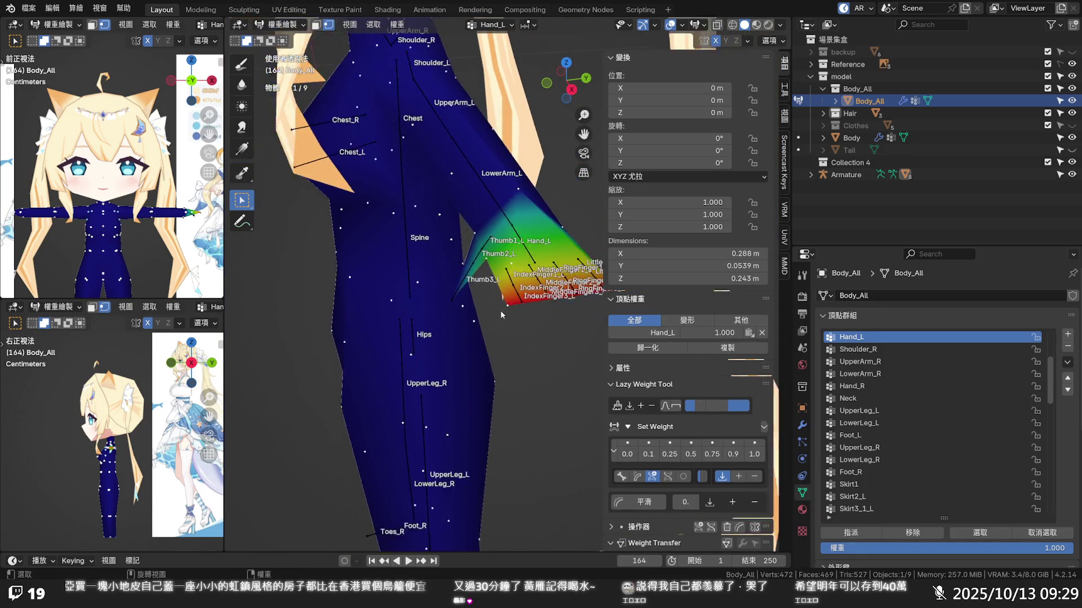
{"action": "middle_click_drag", "start_coordinate": [500, 310], "coordinate": [568, 311]}
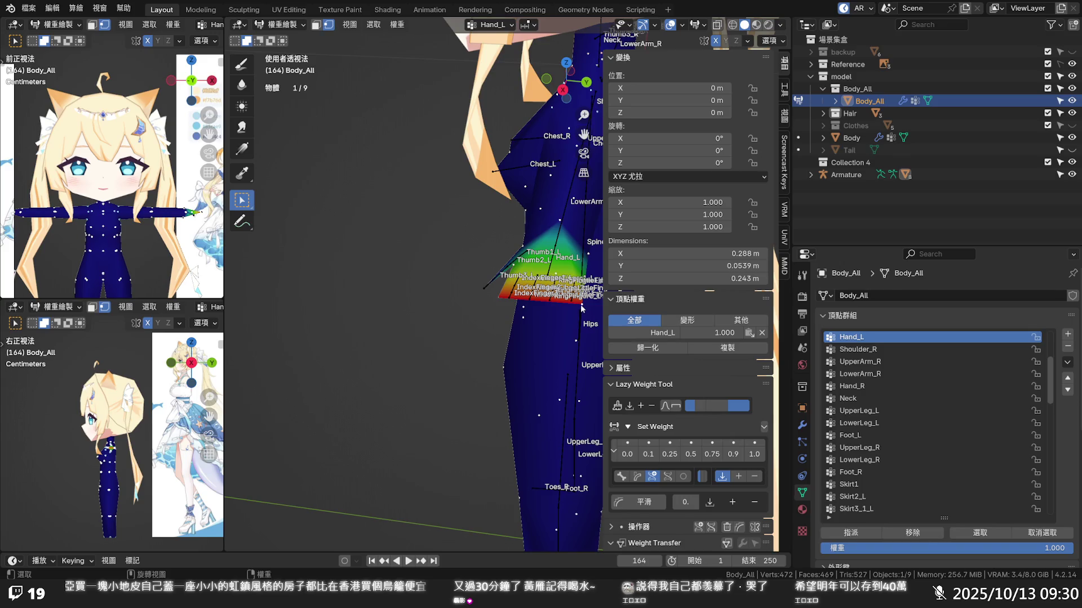
{"action": "mouse_move", "coordinate": [507, 307]}
{"action": "middle_mouse_down"}
{"action": "mouse_move", "coordinate": [542, 356]}
{"action": "mouse_move", "coordinate": [555, 345]}
{"action": "mouse_move", "coordinate": [502, 471]}
{"action": "middle_mouse_up"}
{"action": "scroll", "coordinate": [555, 345], "scroll_direction": "up", "scroll_amount": 4}
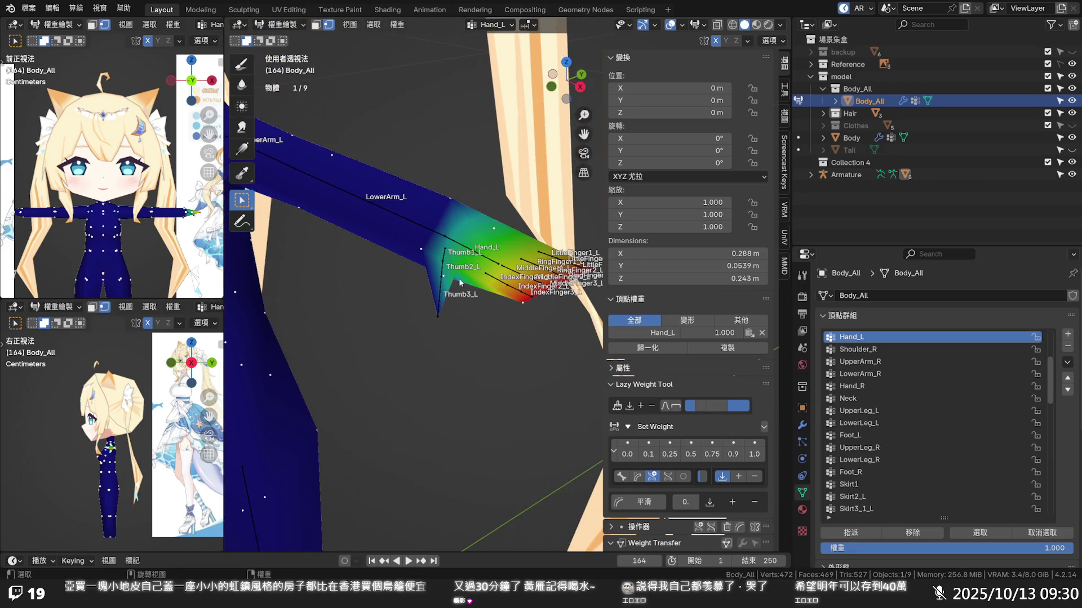
{"action": "left_click", "coordinate": [457, 271]}
{"action": "scroll", "coordinate": [451, 287], "scroll_direction": "up", "scroll_amount": 2}
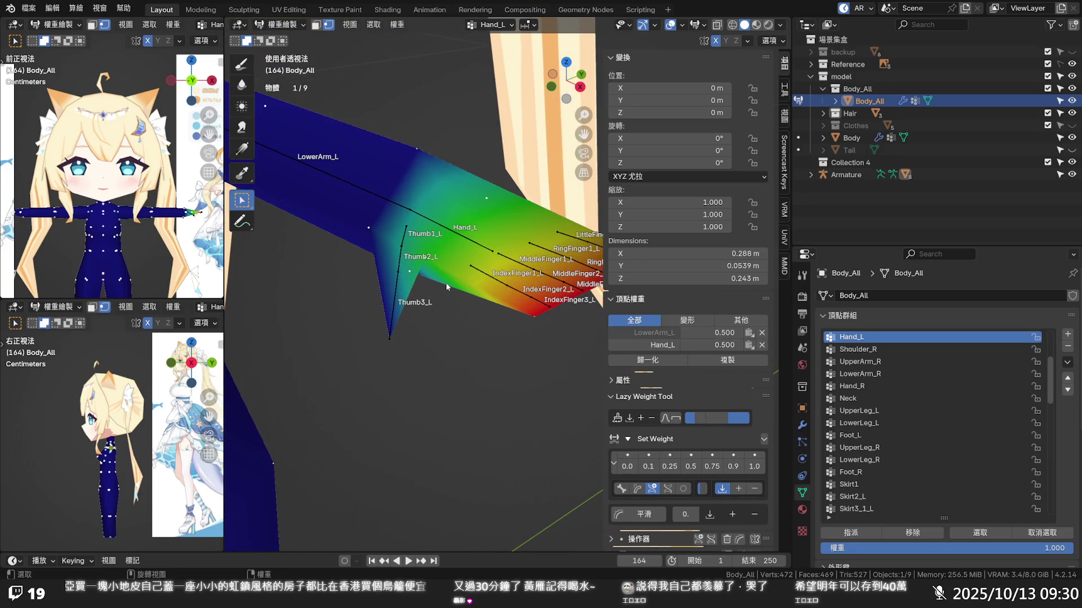
{"action": "left_click", "coordinate": [390, 338]}
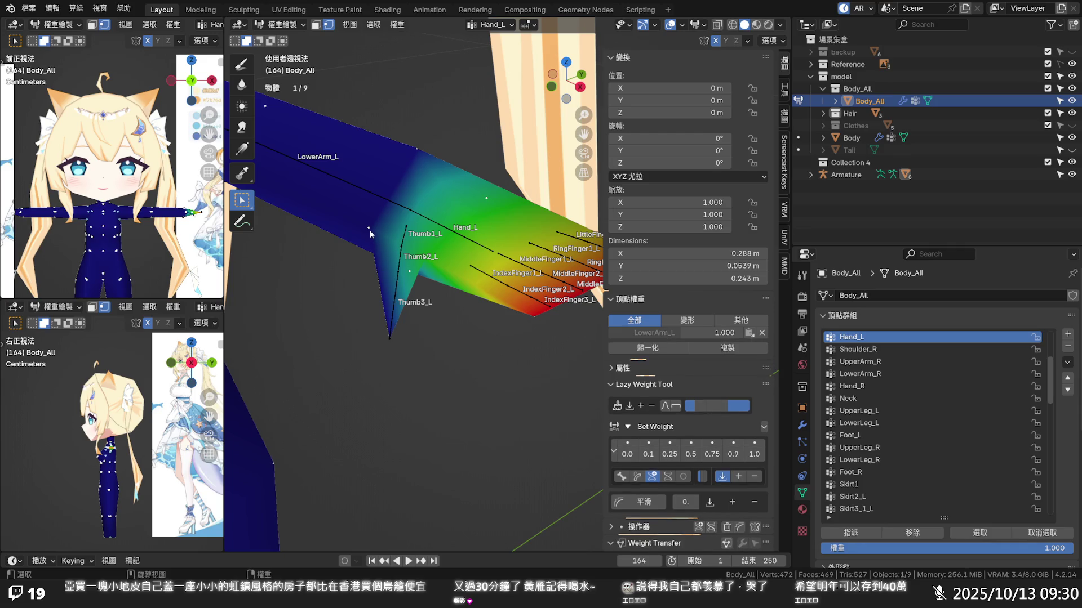
{"action": "left_click", "coordinate": [645, 335]}
{"action": "mouse_move", "coordinate": [566, 335]}
{"action": "middle_mouse_down"}
{"action": "mouse_move", "coordinate": [451, 223]}
{"action": "mouse_move", "coordinate": [447, 182]}
{"action": "middle_mouse_up"}
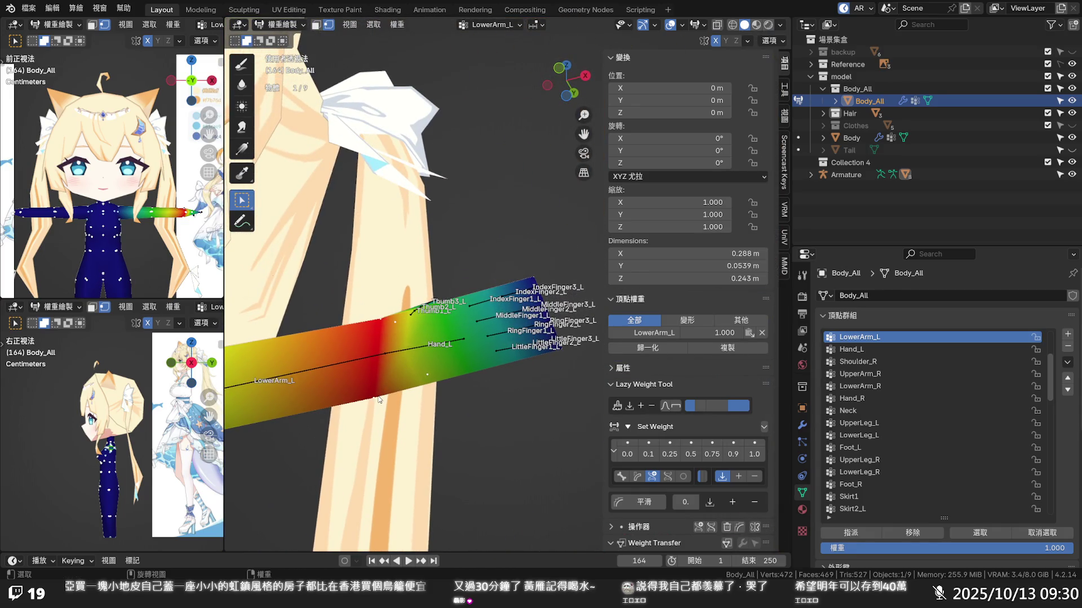
{"action": "middle_click_drag", "start_coordinate": [377, 400], "coordinate": [366, 359]}
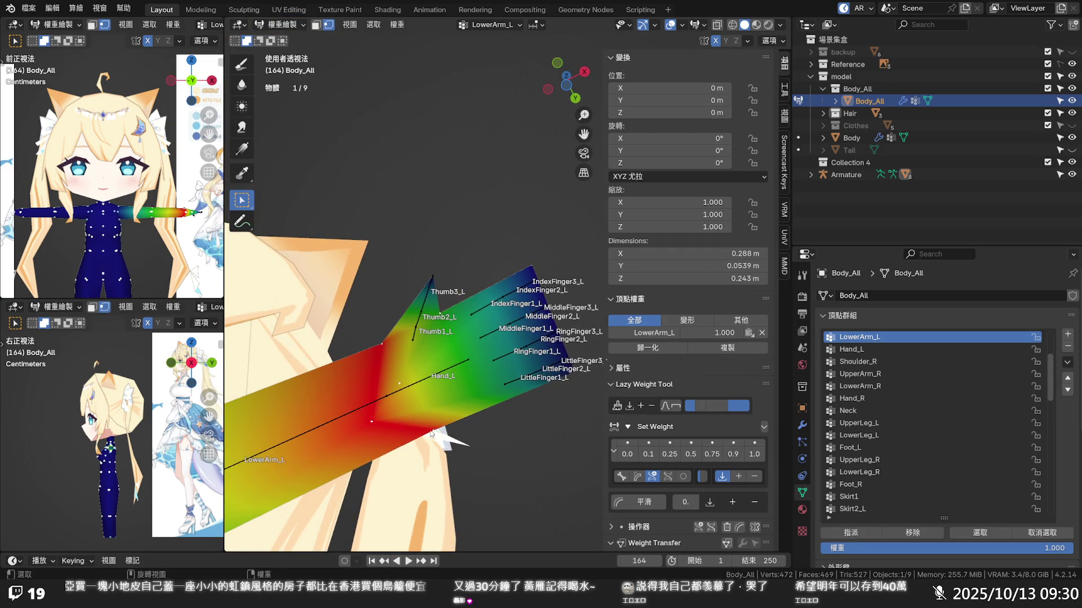
{"action": "scroll", "coordinate": [374, 400], "scroll_direction": "down", "scroll_amount": 5}
{"action": "mouse_move", "coordinate": [375, 400]}
{"action": "middle_mouse_down"}
{"action": "mouse_move", "coordinate": [521, 534]}
{"action": "mouse_move", "coordinate": [473, 440]}
{"action": "middle_mouse_up"}
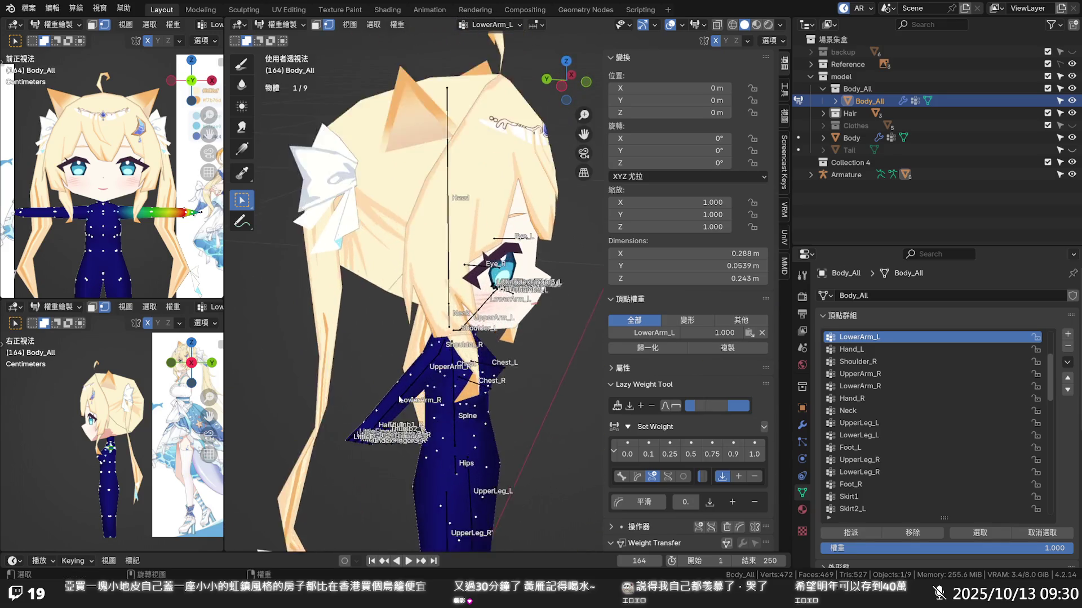
{"action": "scroll", "coordinate": [473, 440], "scroll_direction": "up", "scroll_amount": 4}
{"action": "mouse_move", "coordinate": [438, 367]}
{"action": "middle_mouse_down", "text": "shift"}
{"action": "mouse_move", "coordinate": [493, 276]}
{"action": "mouse_move", "coordinate": [424, 368]}
{"action": "middle_mouse_up", "text": "shift"}
{"action": "scroll", "coordinate": [493, 276], "scroll_direction": "up", "scroll_amount": 3}
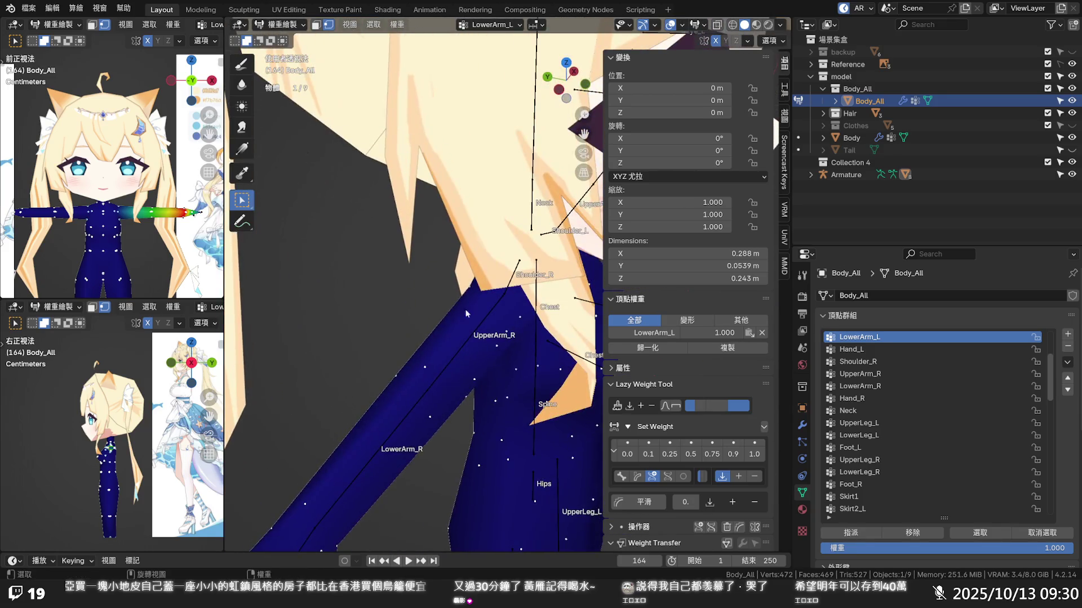
- Check a right shoulder vertex via UpperArm_R, display LowerArm_R, and inspect the forearm gradient up close
{"action": "left_click", "coordinate": [424, 368]}
{"action": "left_click", "coordinate": [634, 345]}
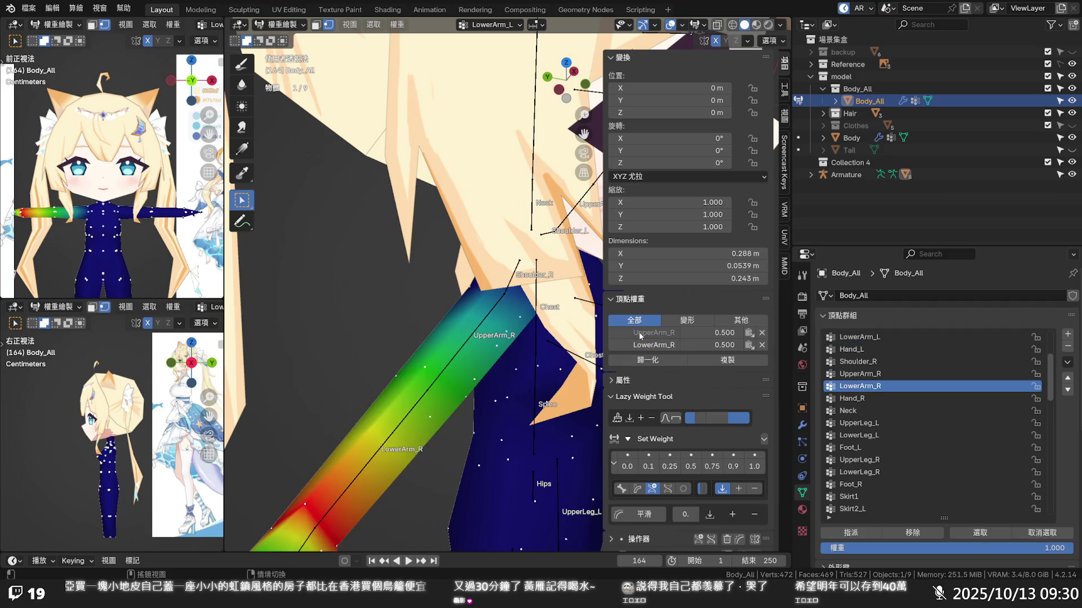
{"action": "left_click", "coordinate": [636, 346]}
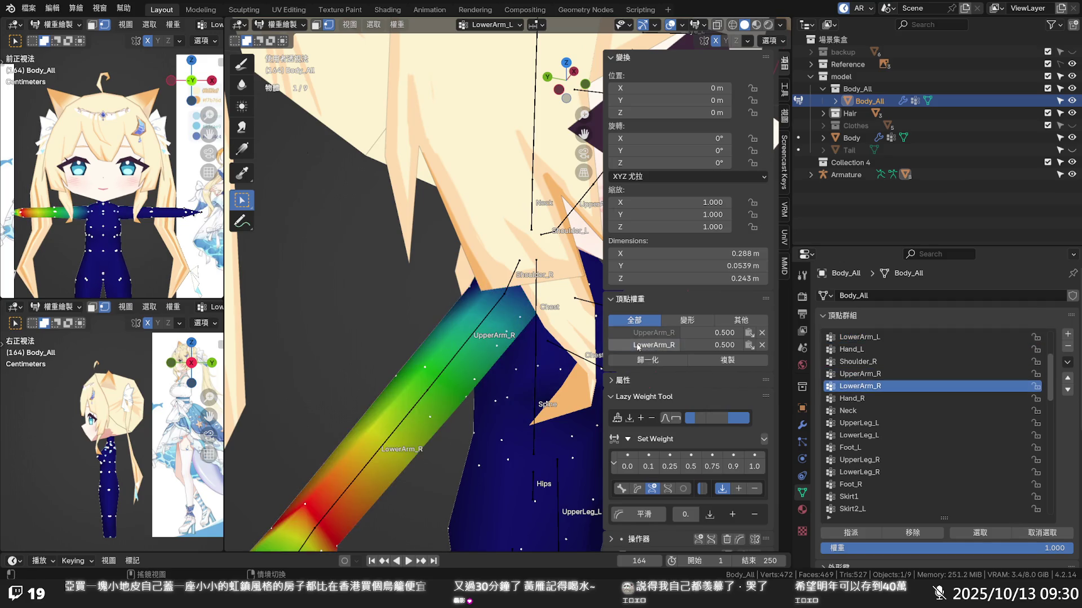
{"action": "middle_click_drag", "start_coordinate": [512, 408], "coordinate": [524, 391]}
{"action": "scroll", "coordinate": [524, 391], "scroll_direction": "down", "scroll_amount": 2}
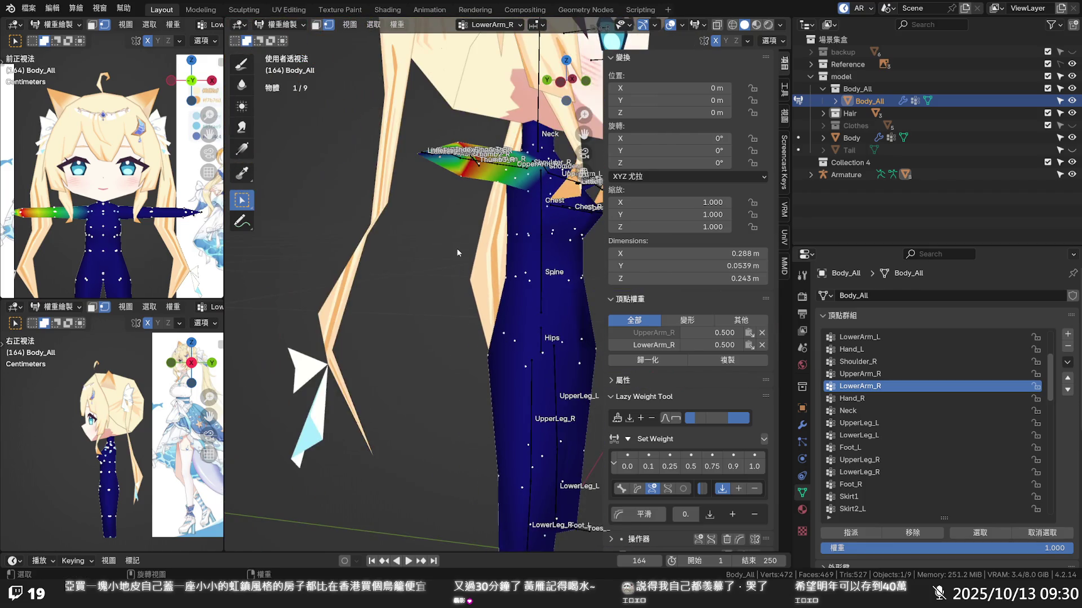
{"action": "scroll", "coordinate": [398, 287], "scroll_direction": "down", "scroll_amount": 3}
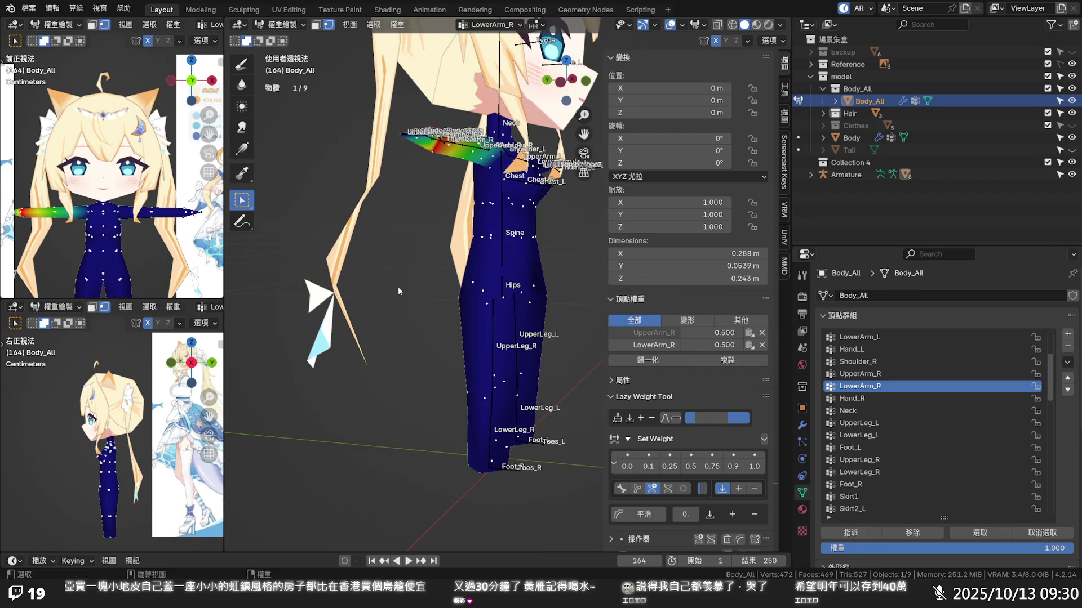
{"action": "middle_click_drag", "start_coordinate": [398, 287], "coordinate": [450, 287]}
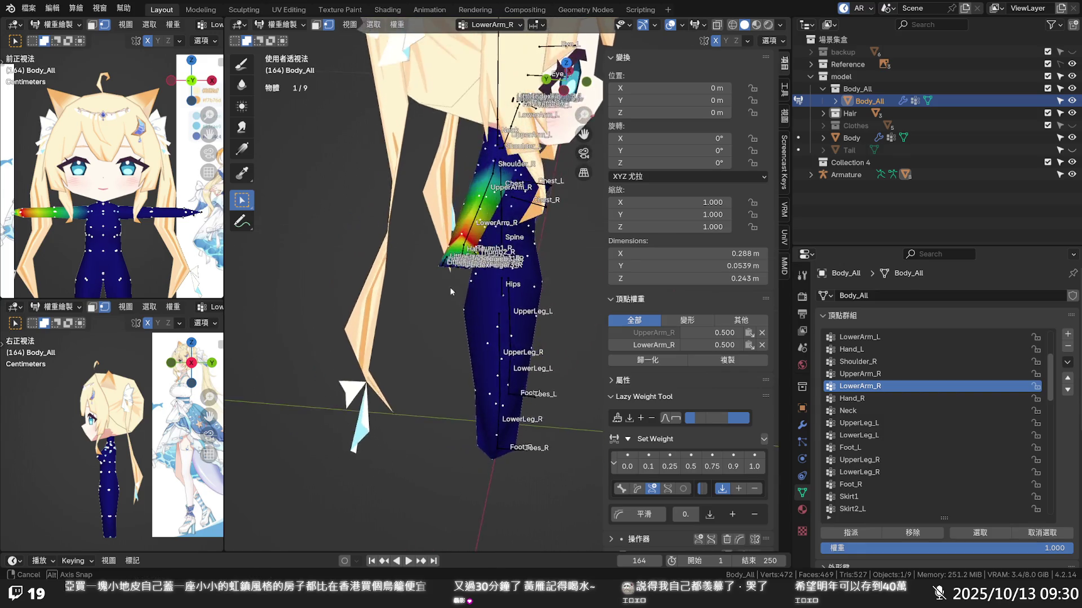
{"action": "scroll", "coordinate": [375, 295], "scroll_direction": "up", "scroll_amount": 2}
{"action": "mouse_move", "coordinate": [374, 299]}
{"action": "middle_mouse_down"}
{"action": "mouse_move", "coordinate": [455, 219]}
{"action": "mouse_move", "coordinate": [502, 202]}
{"action": "middle_mouse_up"}
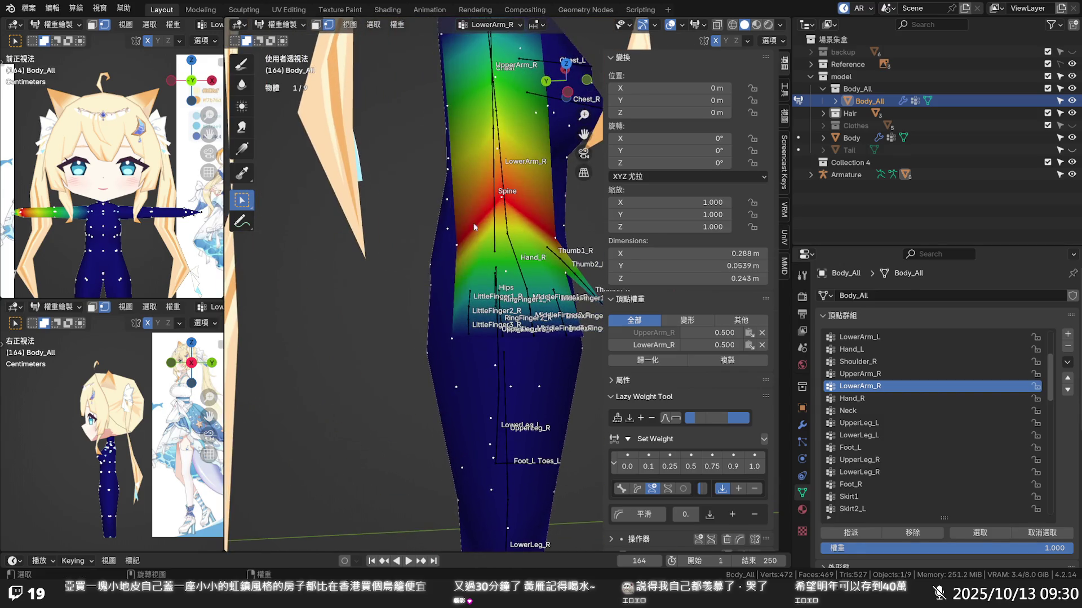
{"action": "left_click", "coordinate": [502, 201]}
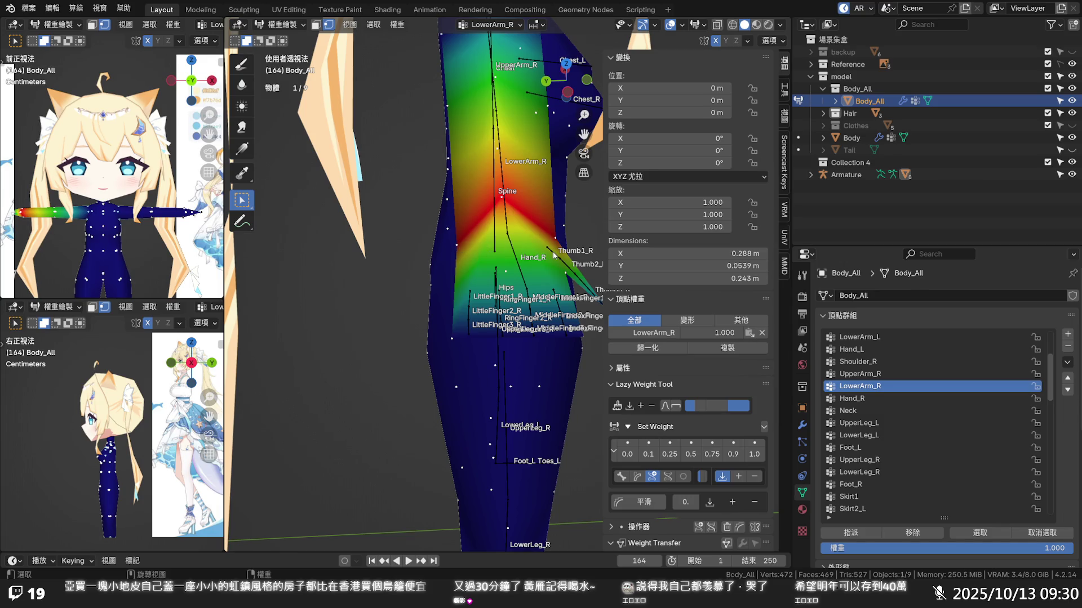
{"action": "mouse_move", "coordinate": [534, 277]}
{"action": "middle_mouse_down"}
{"action": "mouse_move", "coordinate": [496, 302]}
{"action": "mouse_move", "coordinate": [604, 412]}
{"action": "middle_mouse_up"}
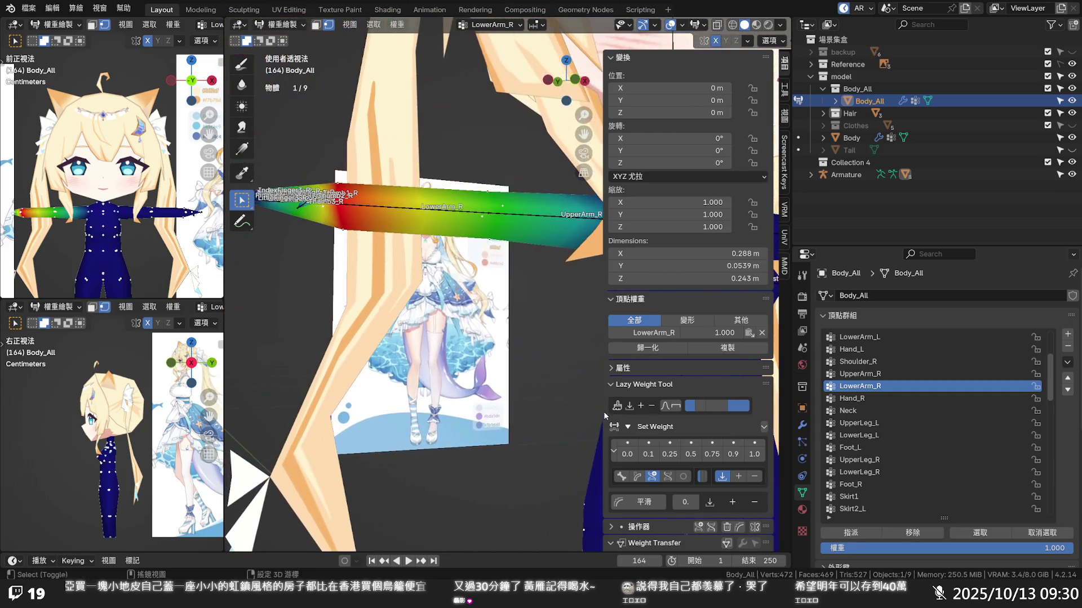
{"action": "mouse_move", "coordinate": [403, 266]}
{"action": "middle_mouse_down"}
{"action": "mouse_move", "coordinate": [451, 182]}
{"action": "mouse_move", "coordinate": [392, 240]}
{"action": "middle_mouse_up"}
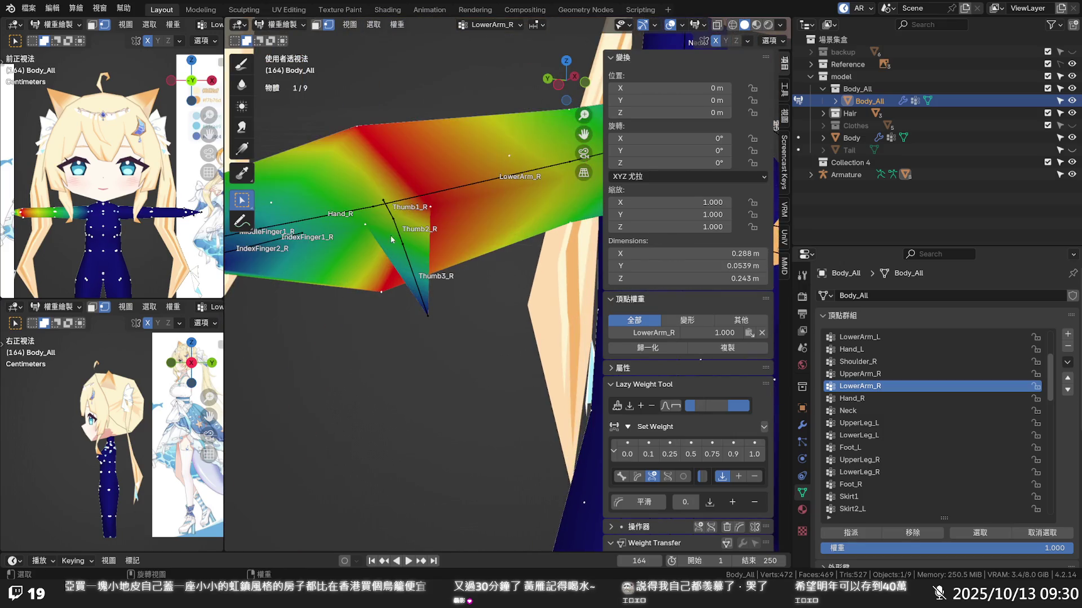
- Verify right wrist and thumb vertices split 0.5 between LowerArm_R and Hand_R
{"action": "left_click", "coordinate": [369, 229]}
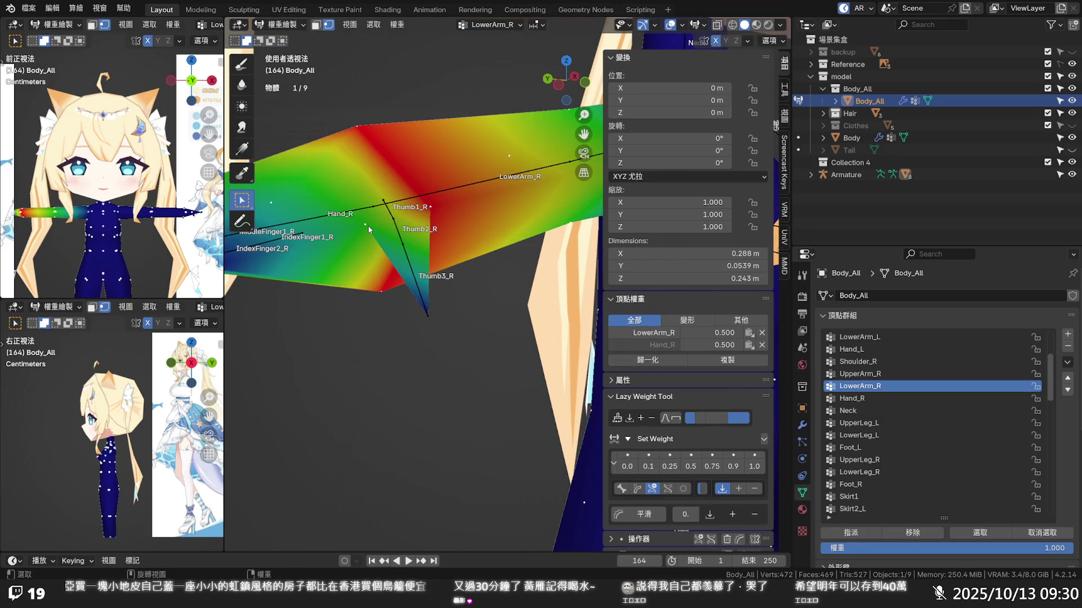
{"action": "left_click", "coordinate": [647, 343]}
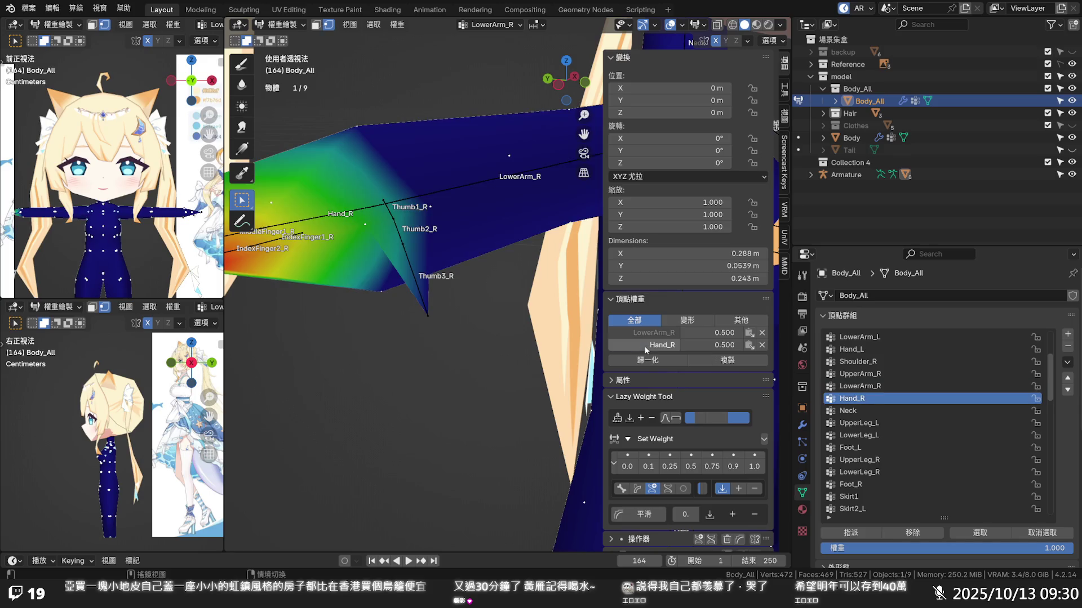
{"action": "left_click", "coordinate": [651, 333]}
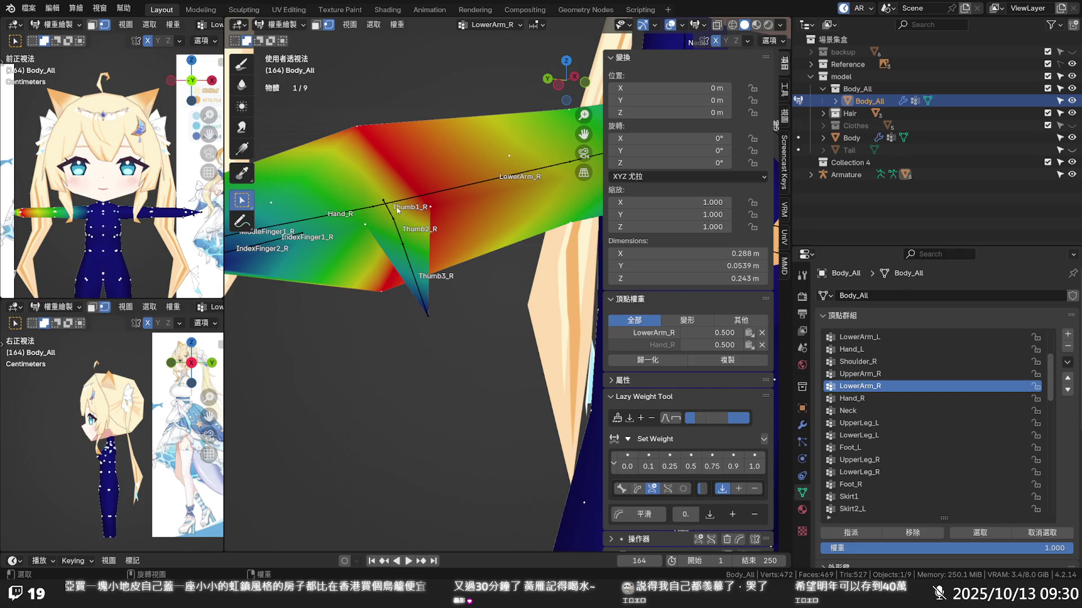
{"action": "middle_click_drag", "start_coordinate": [440, 211], "coordinate": [418, 239]}
{"action": "left_click", "coordinate": [446, 305]}
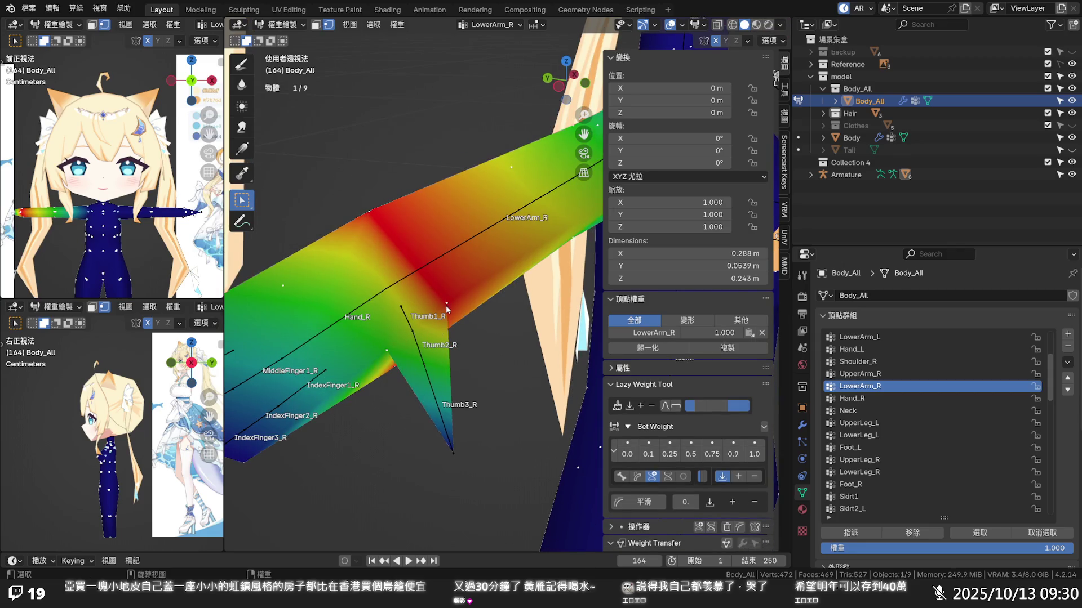
{"action": "left_click", "coordinate": [452, 449]}
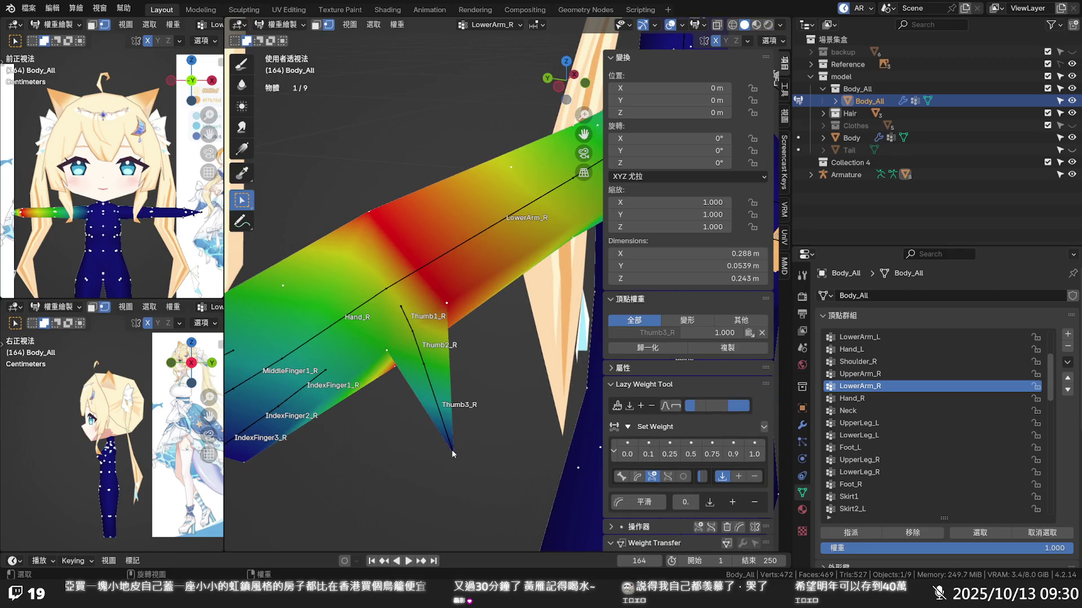
{"action": "left_click", "coordinate": [388, 350]}
- Display the Hand_R weight map and confirm a hand vertex reads Hand_R 1.0
{"action": "middle_click_drag", "start_coordinate": [396, 354], "coordinate": [411, 357]}
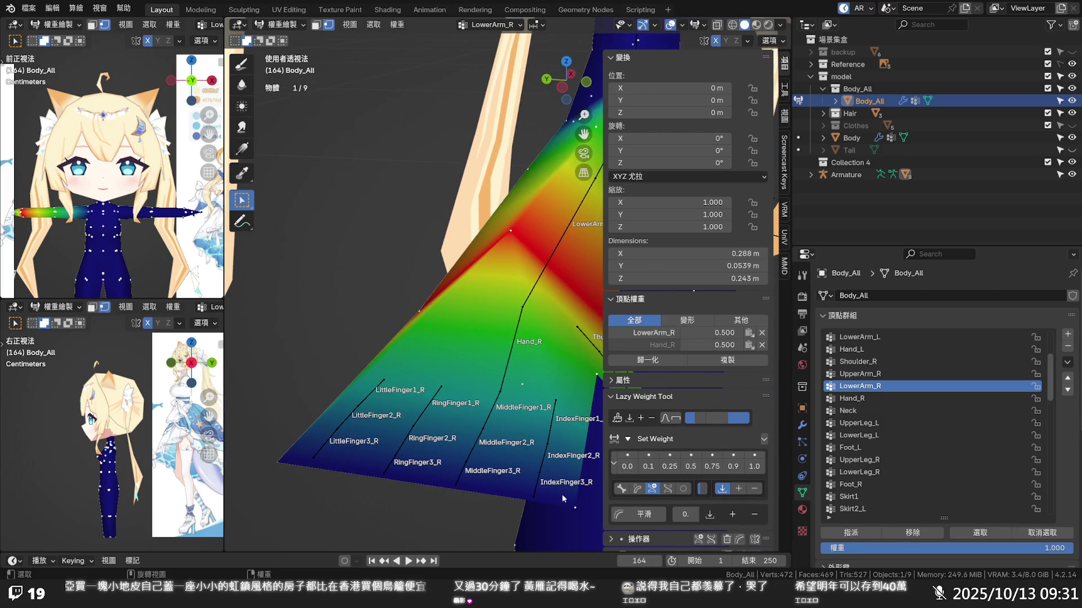
{"action": "left_click", "coordinate": [562, 498]}
{"action": "left_click", "coordinate": [646, 334]}
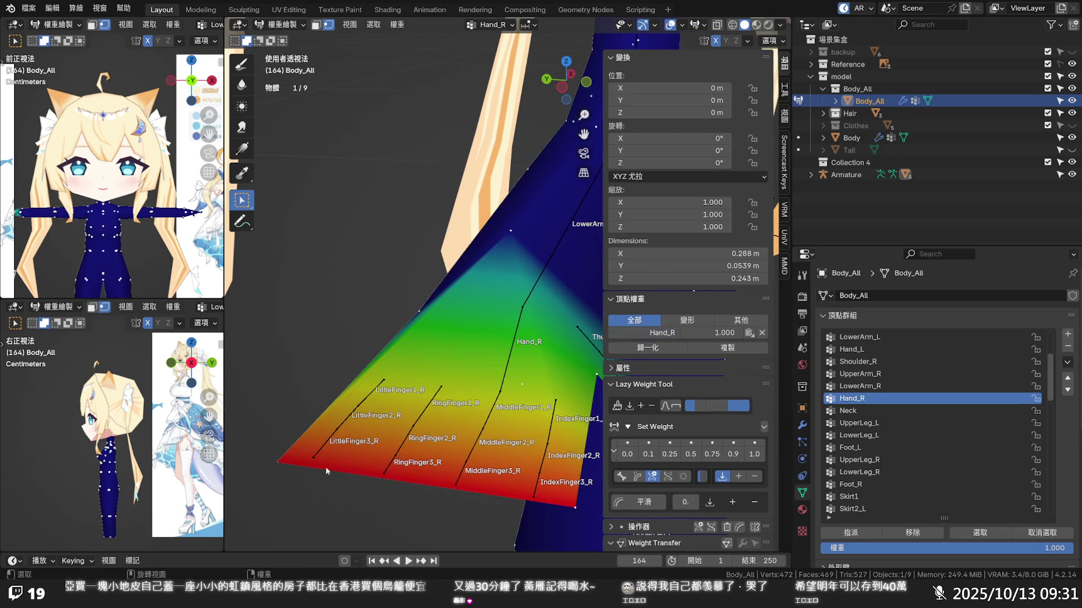
{"action": "scroll", "coordinate": [451, 426], "scroll_direction": "down", "scroll_amount": 5}
{"action": "mouse_move", "coordinate": [451, 427]}
{"action": "middle_mouse_down"}
{"action": "mouse_move", "coordinate": [403, 412]}
{"action": "mouse_move", "coordinate": [410, 361]}
{"action": "mouse_move", "coordinate": [437, 329]}
{"action": "middle_mouse_up"}
{"action": "scroll", "coordinate": [451, 363], "scroll_direction": "up", "scroll_amount": 2}
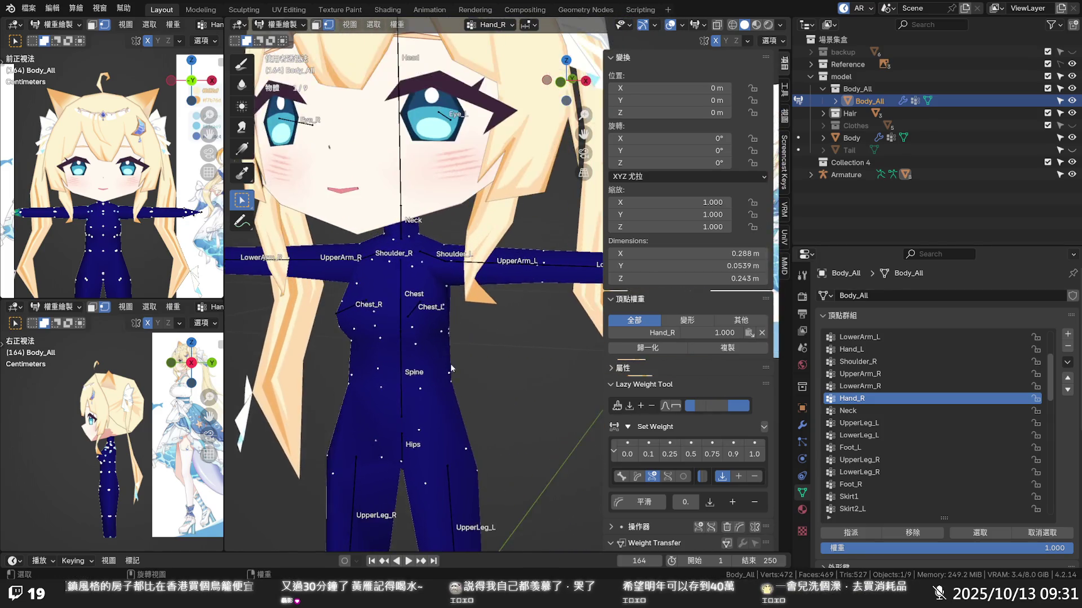
{"action": "scroll", "coordinate": [451, 364], "scroll_direction": "up", "scroll_amount": 2}
- Display the Neck group's weights, save the file with Ctrl+S, and enter Edit Mode on the body
{"action": "left_click", "coordinate": [666, 332]}
{"action": "scroll", "coordinate": [388, 275], "scroll_direction": "down", "scroll_amount": 1}
{"action": "mouse_move", "coordinate": [387, 273]}
{"action": "middle_mouse_down"}
{"action": "mouse_move", "coordinate": [392, 293]}
{"action": "mouse_move", "coordinate": [554, 303]}
{"action": "mouse_move", "coordinate": [438, 283]}
{"action": "middle_mouse_up"}
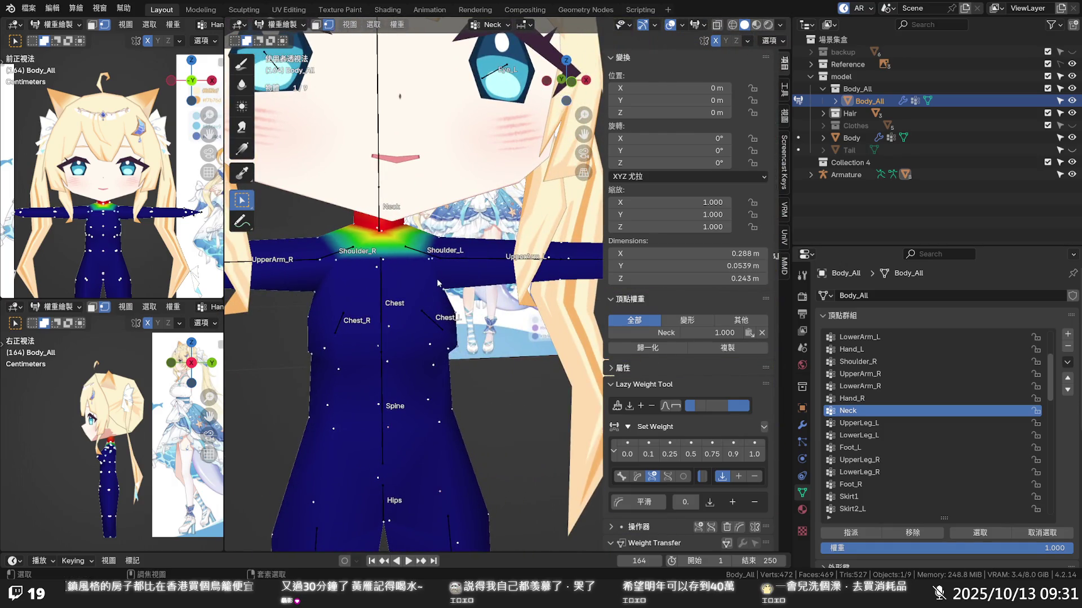
{"action": "key", "text": "ctrl+s"}
{"action": "mouse_move", "coordinate": [438, 283]}
{"action": "middle_mouse_down"}
{"action": "mouse_move", "coordinate": [520, 303]}
{"action": "mouse_move", "coordinate": [500, 316]}
{"action": "middle_mouse_up"}
{"action": "scroll", "coordinate": [519, 302], "scroll_direction": "down", "scroll_amount": 2}
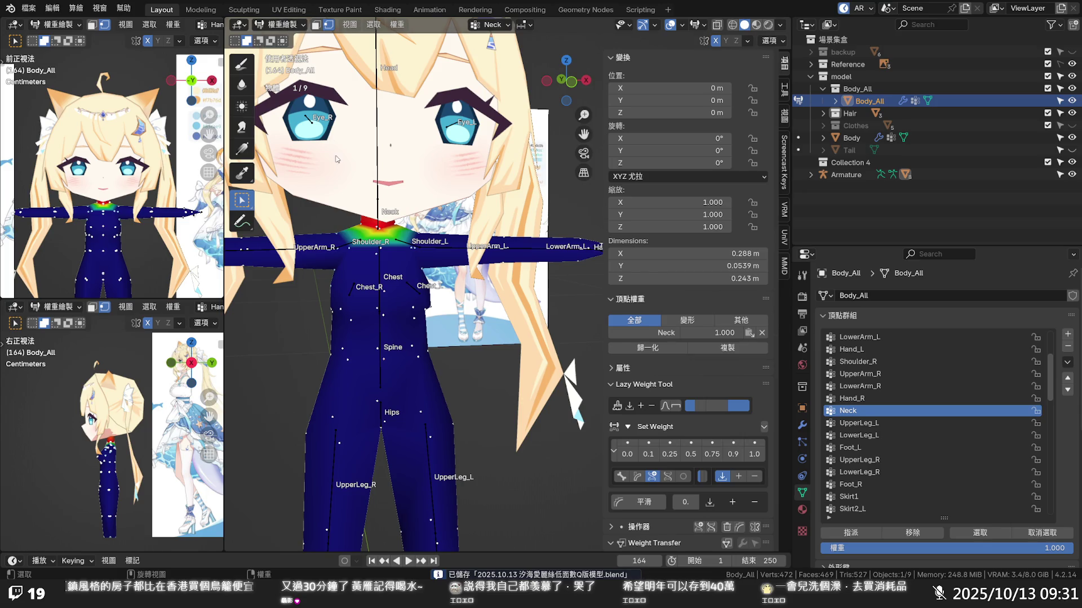
{"action": "key", "text": "Tab"}
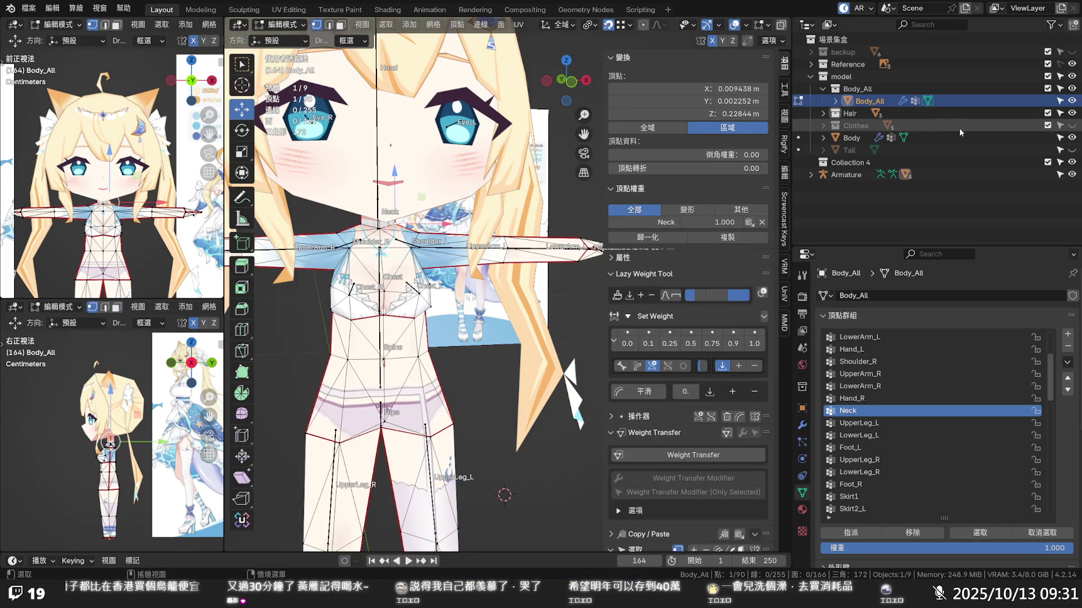
- Show the Clothes collection so the dress appears, viewing the character from an angle
{"action": "left_click", "coordinate": [1071, 125]}
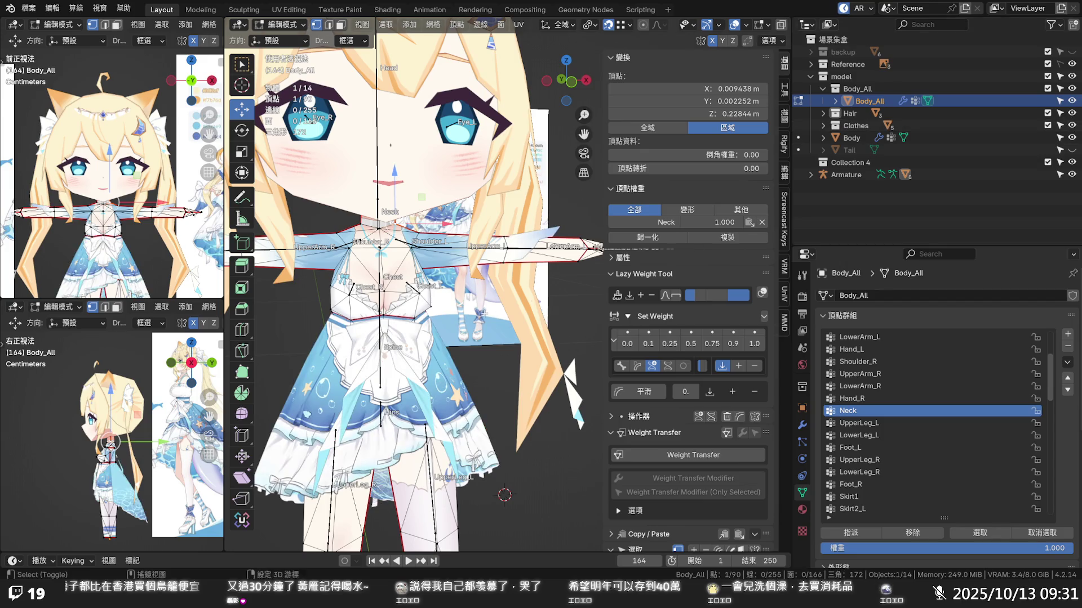
{"action": "middle_click_drag", "start_coordinate": [485, 314], "coordinate": [443, 320]}
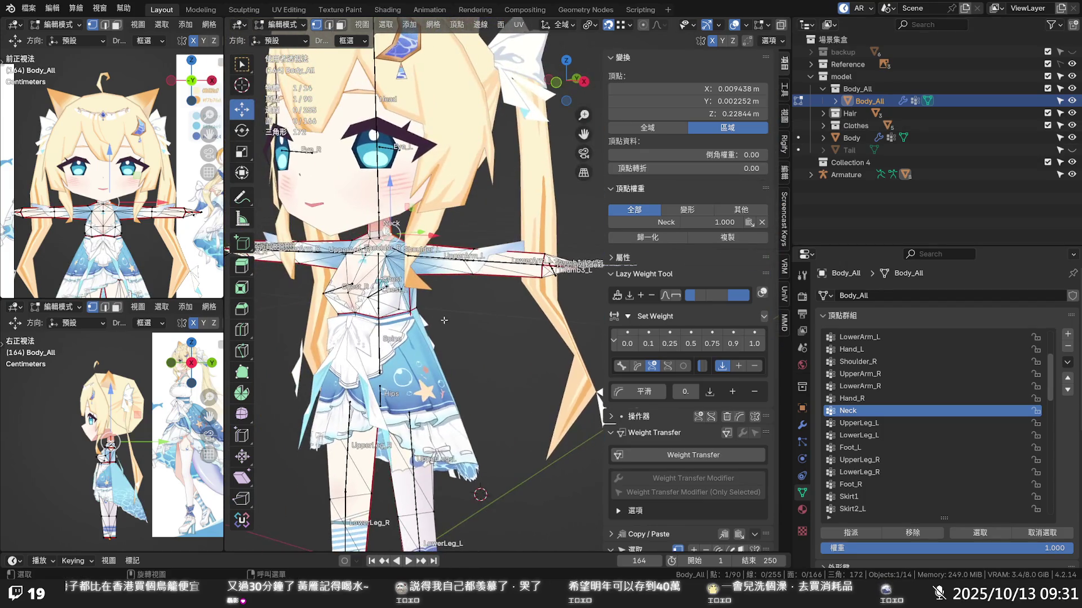
{"action": "scroll", "coordinate": [476, 323], "scroll_direction": "up", "scroll_amount": 2}
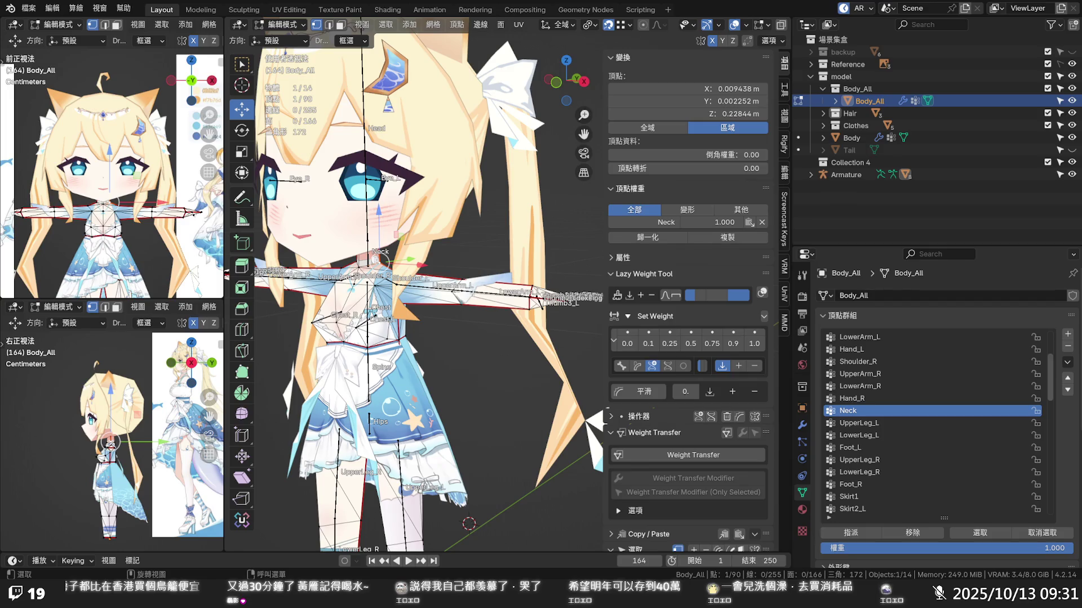
{"action": "scroll", "coordinate": [476, 292], "scroll_direction": "down", "scroll_amount": 2}
{"action": "scroll", "coordinate": [507, 324], "scroll_direction": "up", "scroll_amount": 3}
{"action": "scroll", "coordinate": [507, 327], "scroll_direction": "up", "scroll_amount": 2}
{"action": "scroll", "coordinate": [498, 324], "scroll_direction": "up", "scroll_amount": 2}
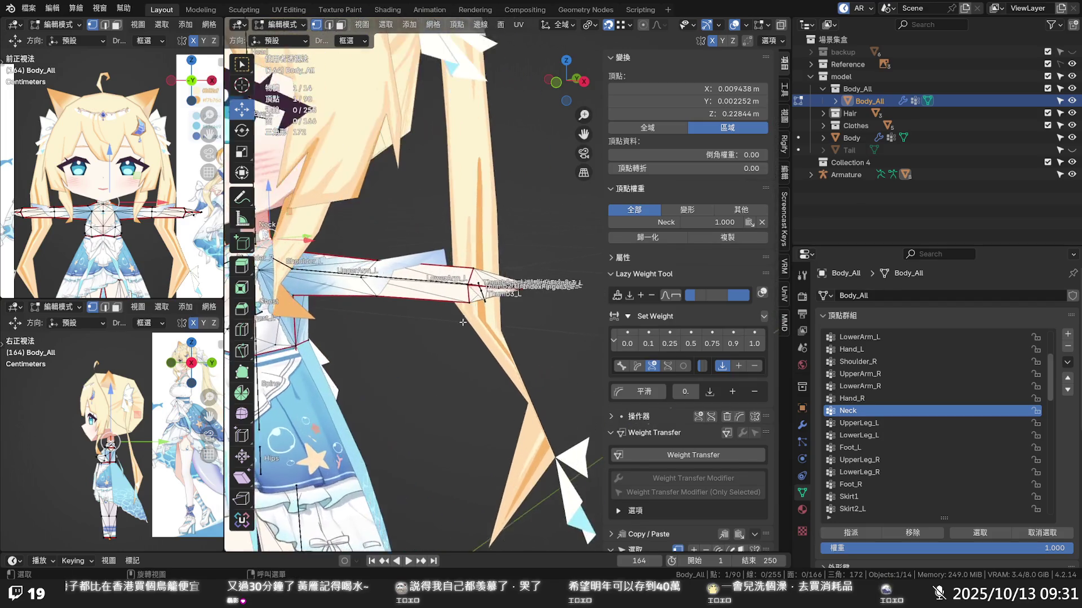
{"action": "scroll", "coordinate": [486, 322], "scroll_direction": "up", "scroll_amount": 2}
{"action": "scroll", "coordinate": [469, 320], "scroll_direction": "up", "scroll_amount": 2}
{"action": "scroll", "coordinate": [468, 319], "scroll_direction": "up", "scroll_amount": 2}
{"action": "scroll", "coordinate": [422, 306], "scroll_direction": "down", "scroll_amount": 1}
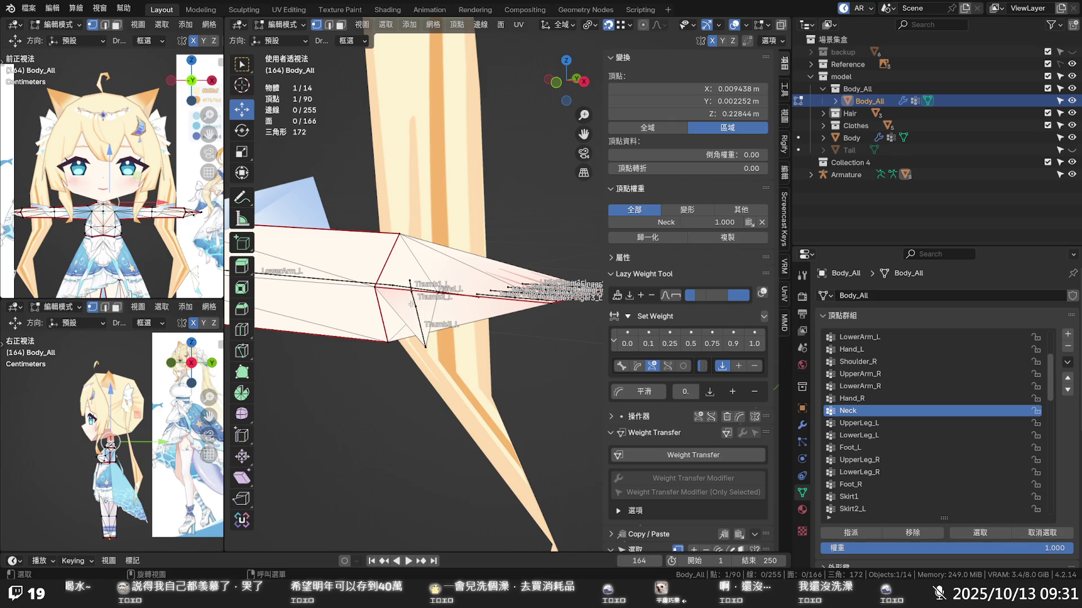
{"action": "key", "text": "shift"}
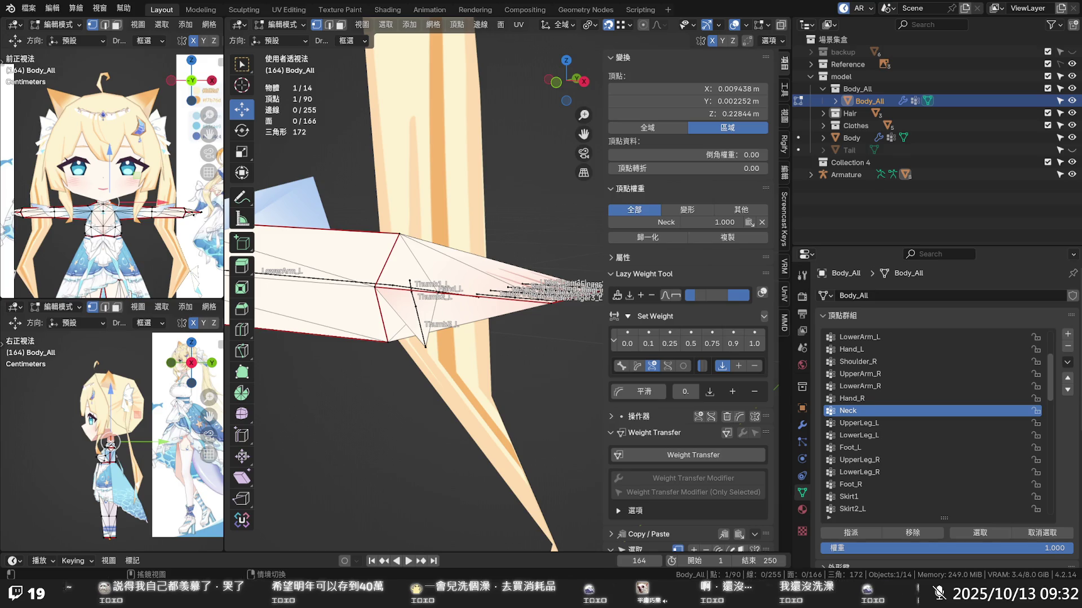
{"action": "key", "text": "shift"}
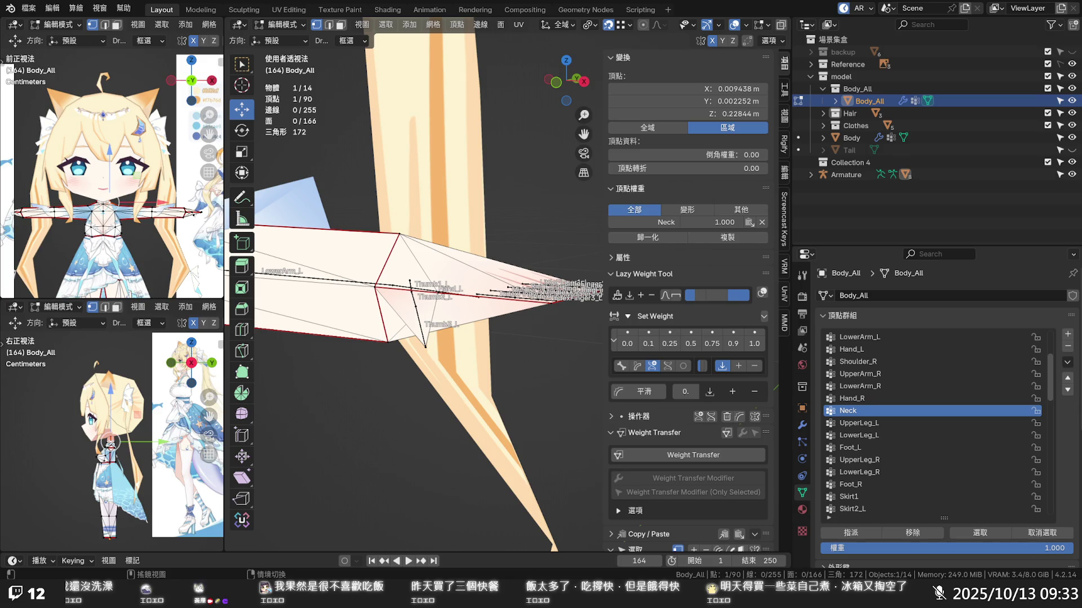
- Select a left wrist vertex to confirm its 0.5/0.5 LowerArm_L and Hand_L weights
{"action": "mouse_move", "coordinate": [473, 355]}
{"action": "middle_mouse_down"}
{"action": "mouse_move", "coordinate": [406, 322]}
{"action": "mouse_move", "coordinate": [482, 365]}
{"action": "middle_mouse_up"}
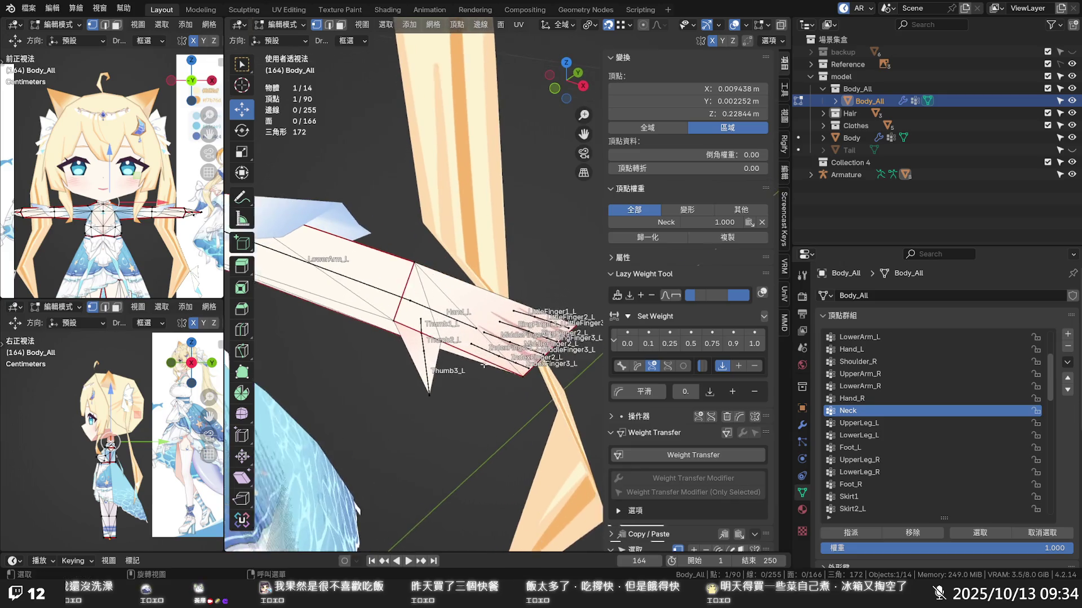
{"action": "scroll", "coordinate": [483, 365], "scroll_direction": "up", "scroll_amount": 2}
{"action": "scroll", "coordinate": [510, 299], "scroll_direction": "up", "scroll_amount": 2}
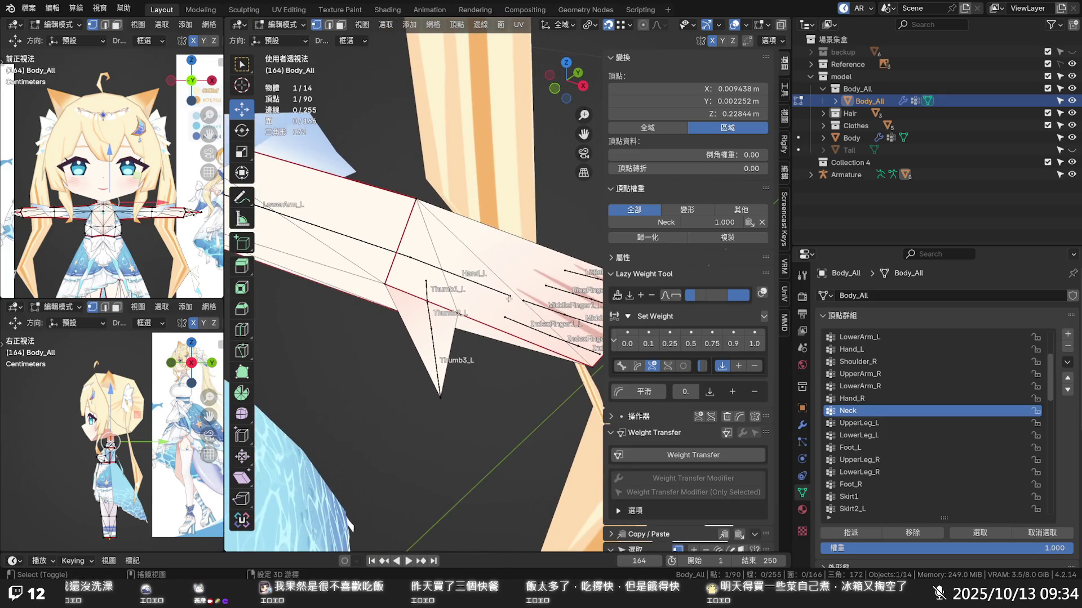
{"action": "scroll", "coordinate": [509, 299], "scroll_direction": "up", "scroll_amount": 1}
{"action": "scroll", "coordinate": [469, 319], "scroll_direction": "up", "scroll_amount": 1}
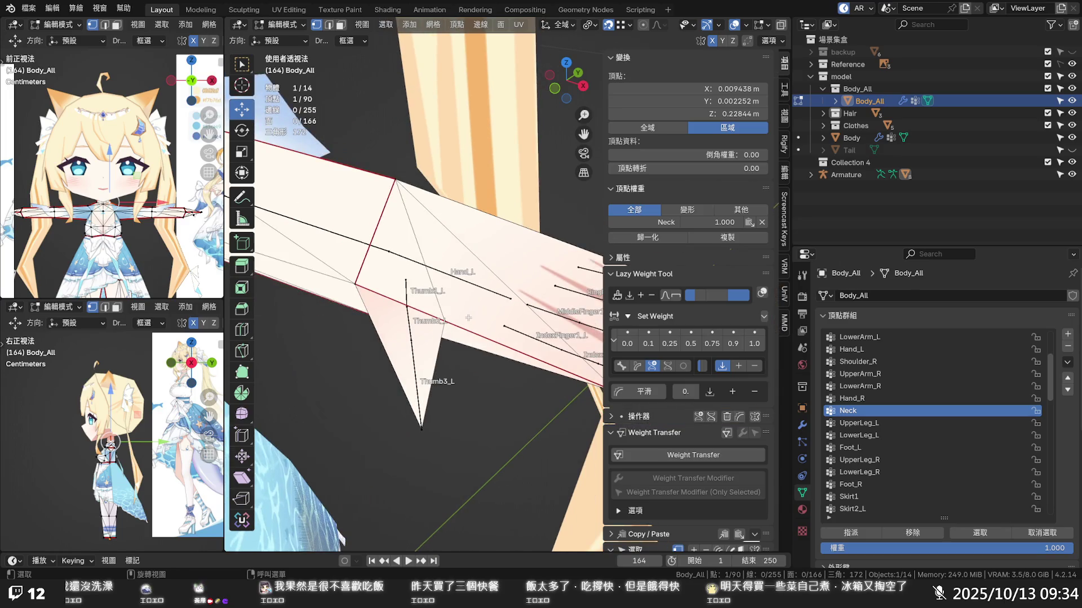
{"action": "middle_click_drag", "start_coordinate": [468, 319], "coordinate": [469, 311]}
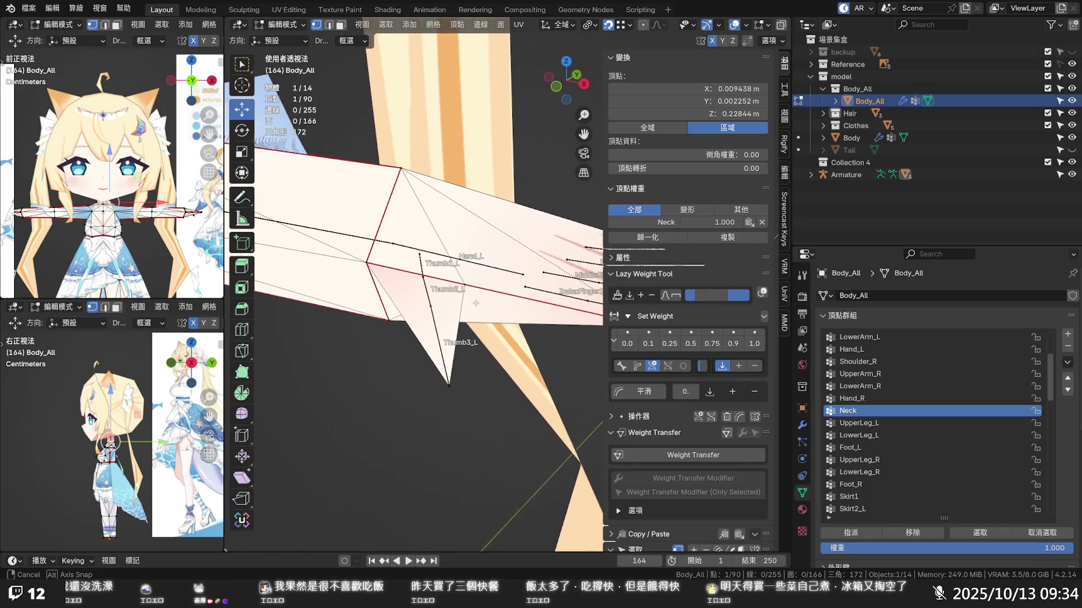
{"action": "middle_click_drag", "start_coordinate": [469, 311], "coordinate": [465, 275]}
{"action": "left_click", "coordinate": [467, 250]}
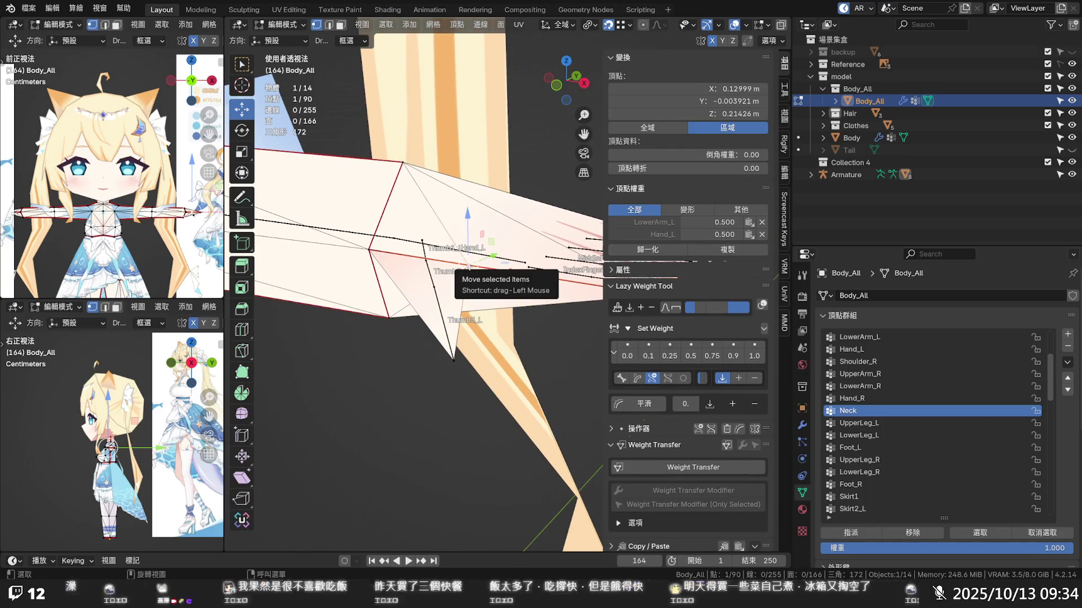
{"action": "scroll", "coordinate": [471, 271], "scroll_direction": "down", "scroll_amount": 3}
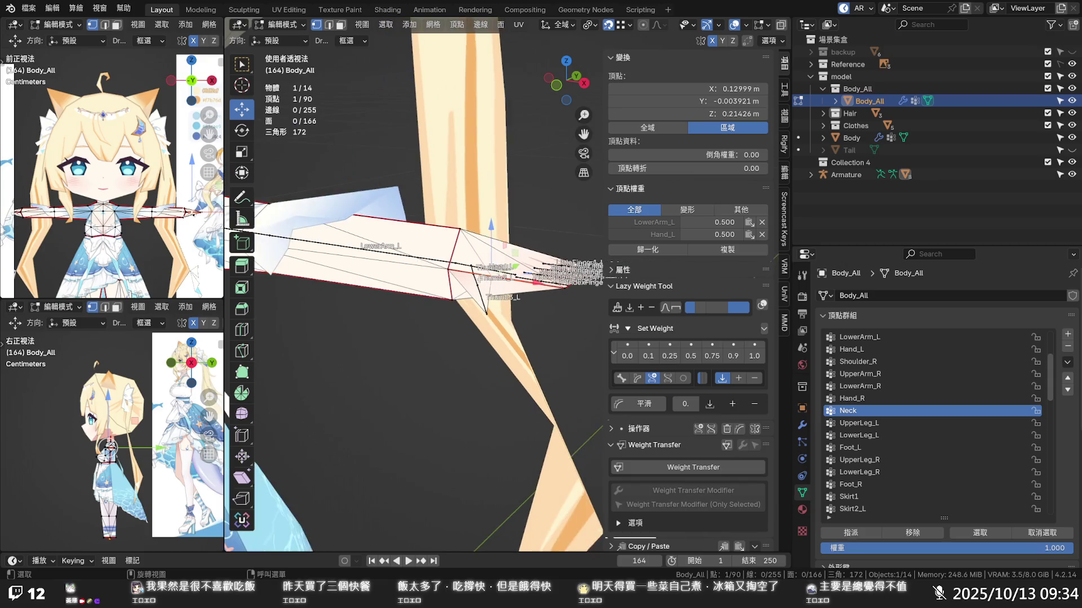
{"action": "middle_click_drag", "start_coordinate": [472, 271], "coordinate": [507, 309]}
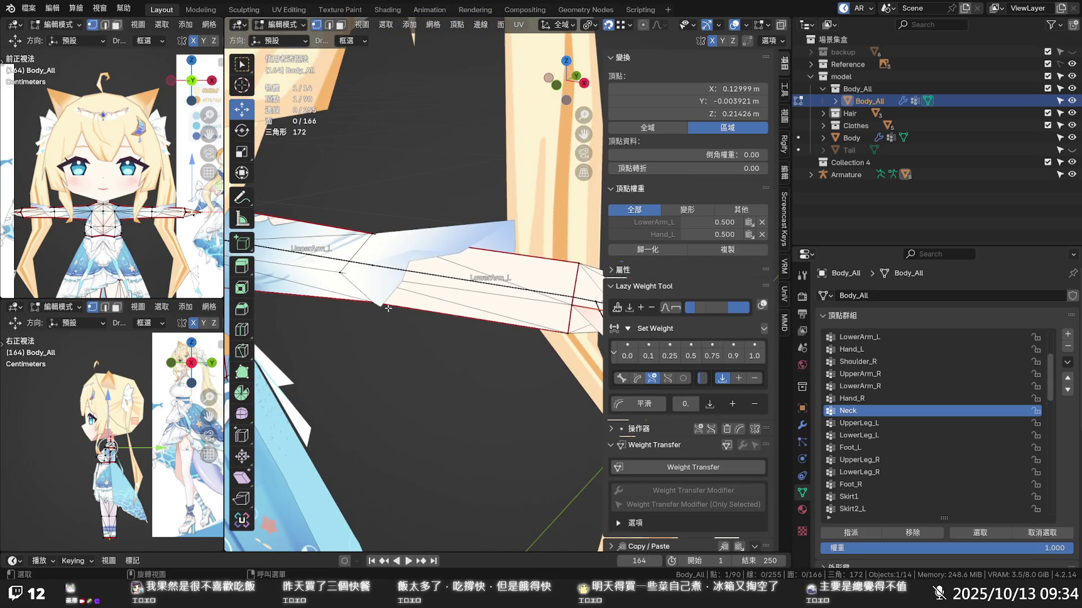
- Return the Body_All mesh to Object Mode and deselect it
{"action": "key", "text": "ctrl+Tab"}
{"action": "key", "text": "ctrl+Tab"}
{"action": "left_click", "coordinate": [282, 24]}
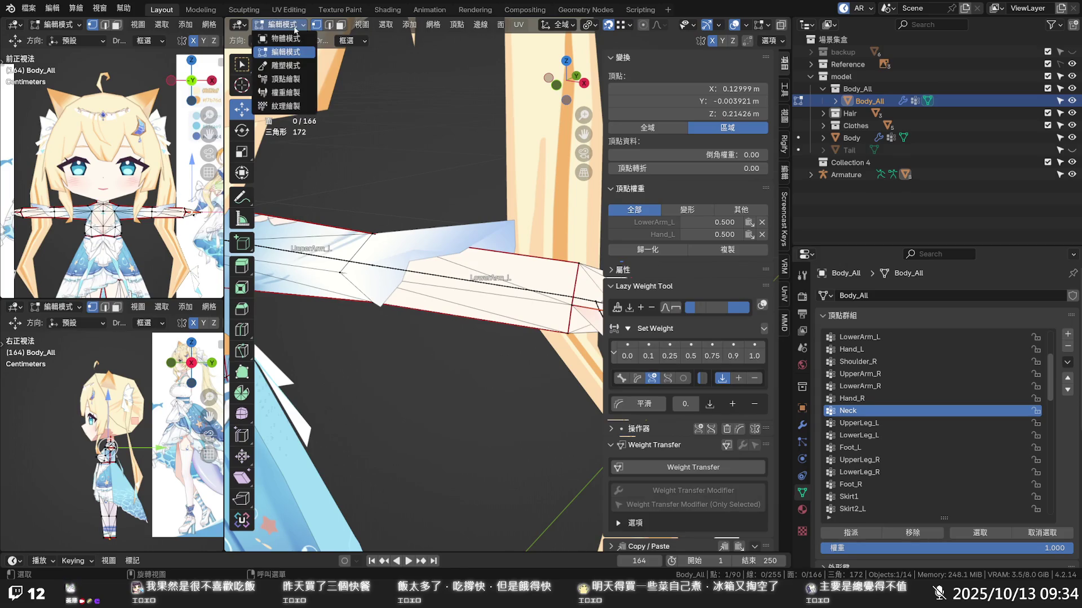
{"action": "left_click", "coordinate": [293, 44]}
{"action": "left_click", "coordinate": [388, 338]}
{"action": "scroll", "coordinate": [388, 338], "scroll_direction": "down", "scroll_amount": 2}
{"action": "scroll", "coordinate": [388, 339], "scroll_direction": "down", "scroll_amount": 2}
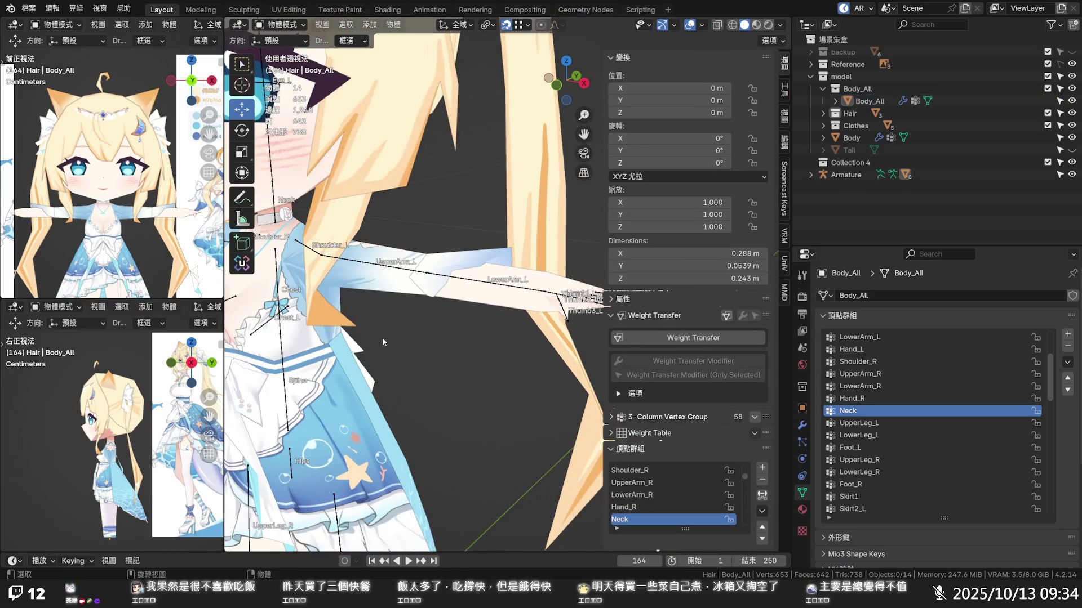
{"action": "scroll", "coordinate": [383, 337], "scroll_direction": "down", "scroll_amount": 1}
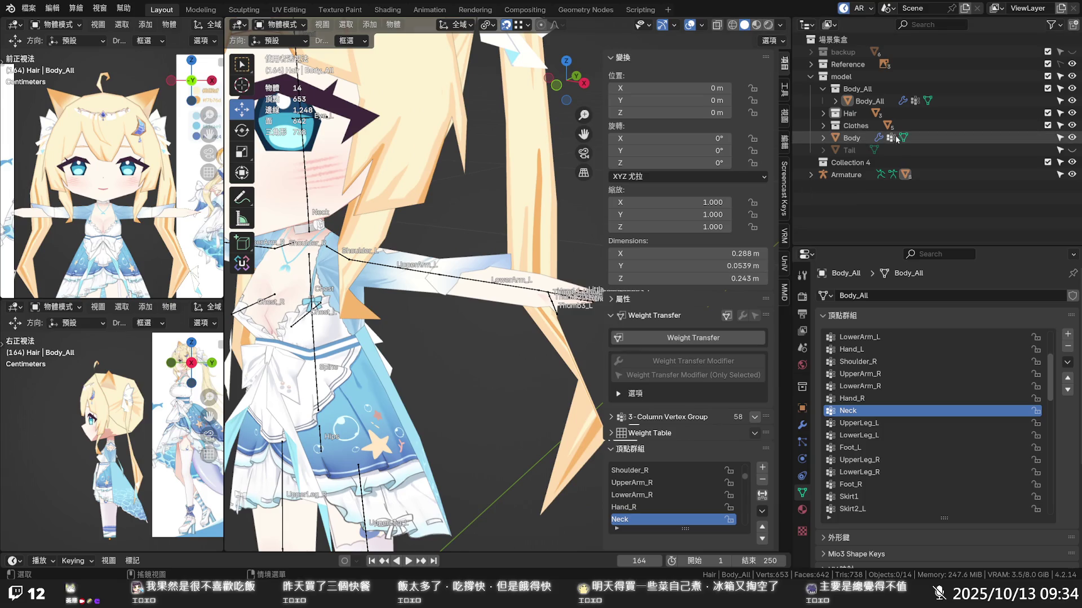
- Select the Body object and switch it into Weight Paint mode
{"action": "left_click", "coordinate": [823, 89]}
{"action": "left_click", "coordinate": [851, 125]}
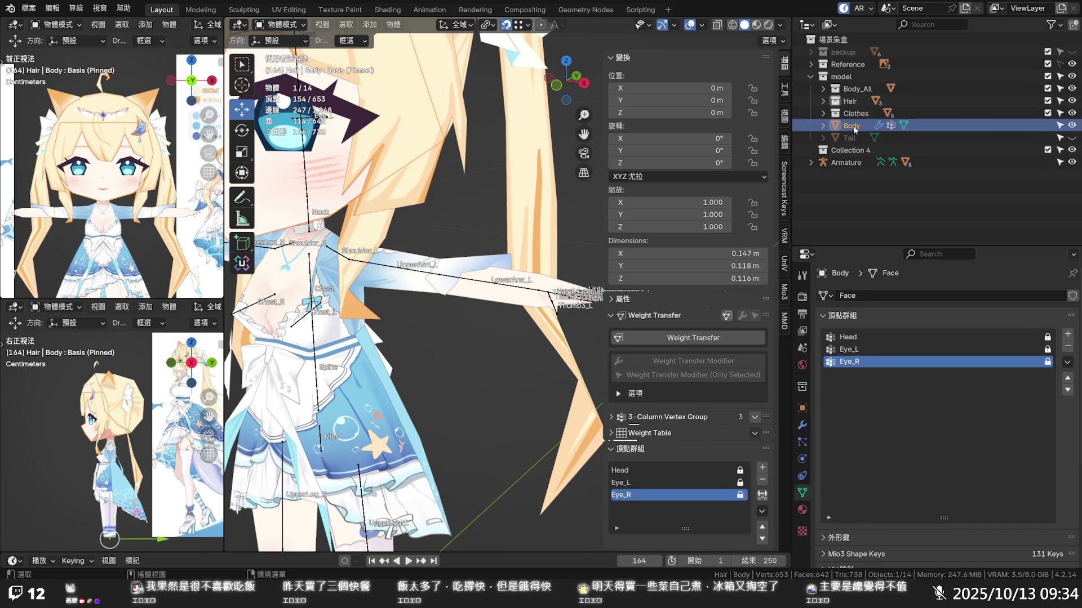
{"action": "key", "text": "Tab"}
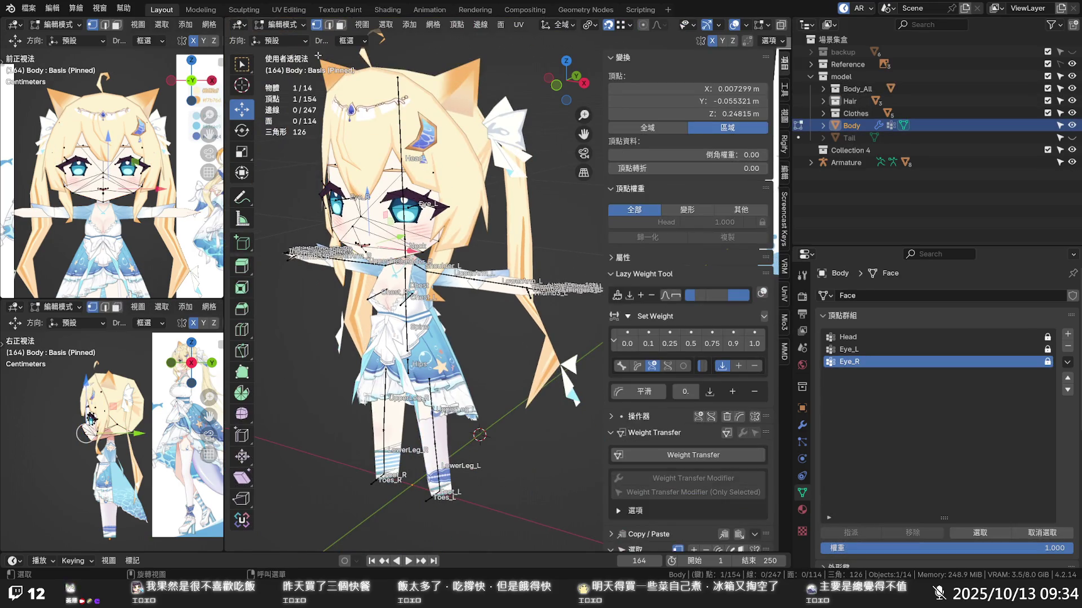
{"action": "left_click", "coordinate": [293, 31]}
{"action": "left_click", "coordinate": [287, 93]}
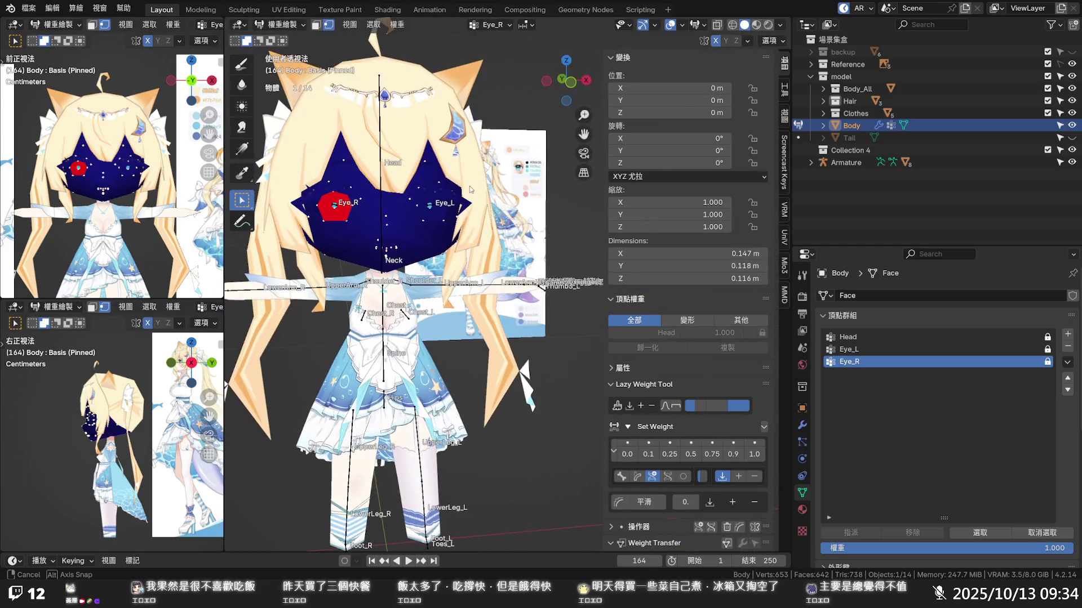
- Display the Head vertex group's weights on the face from front and angled views
{"action": "mouse_move", "coordinate": [405, 205]}
{"action": "middle_mouse_down"}
{"action": "mouse_move", "coordinate": [590, 190]}
{"action": "mouse_move", "coordinate": [517, 232]}
{"action": "middle_mouse_up"}
{"action": "scroll", "coordinate": [589, 189], "scroll_direction": "up", "scroll_amount": 2}
{"action": "left_click", "coordinate": [849, 337]}
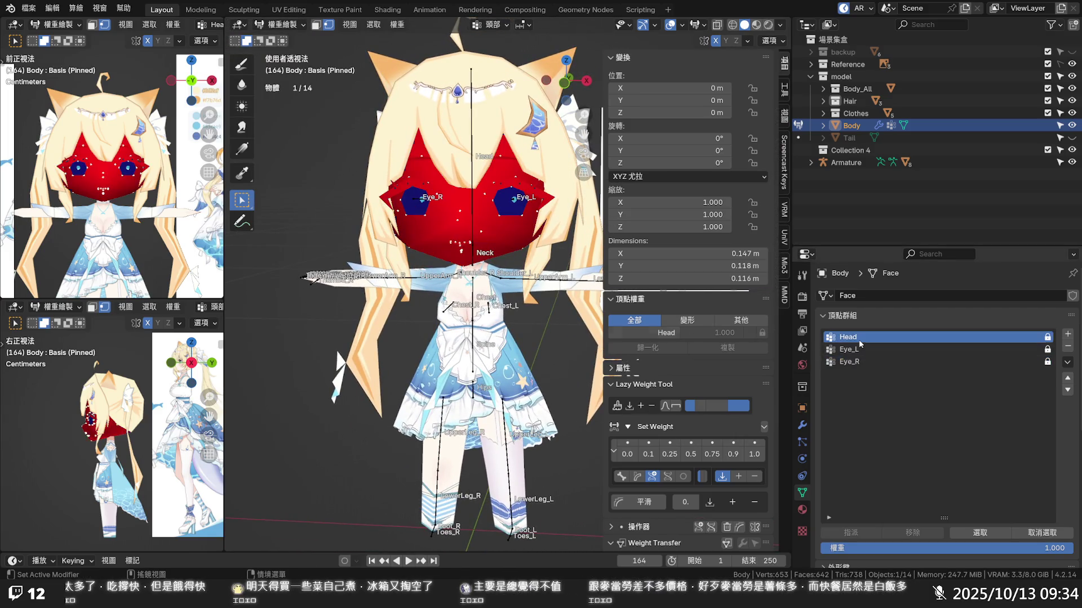
{"action": "mouse_move", "coordinate": [473, 241]}
{"action": "middle_mouse_down"}
{"action": "mouse_move", "coordinate": [430, 190]}
{"action": "mouse_move", "coordinate": [395, 270]}
{"action": "mouse_move", "coordinate": [420, 261]}
{"action": "middle_mouse_up"}
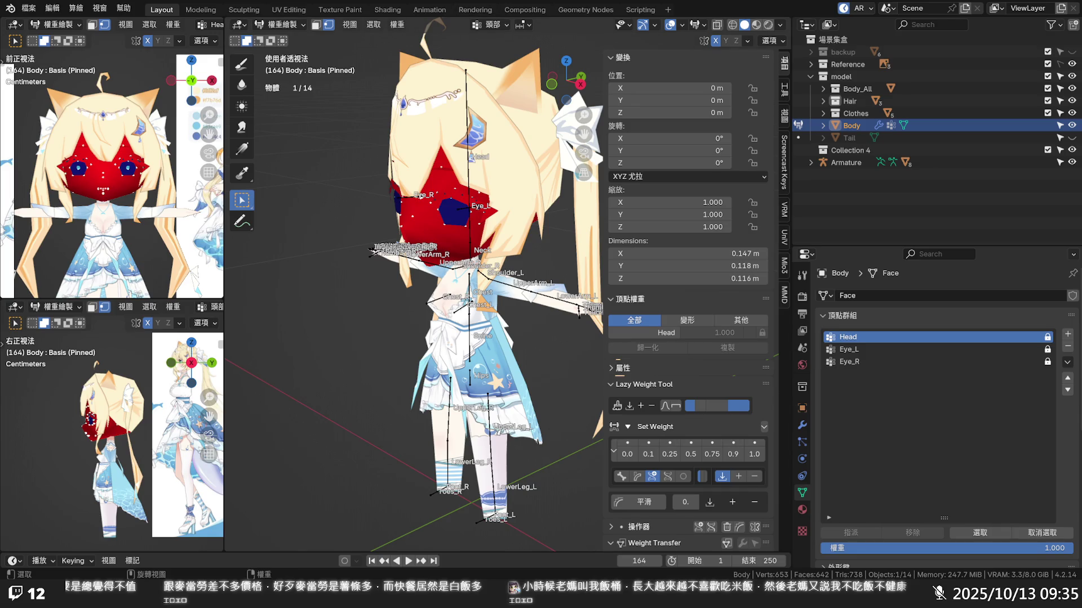
- Display the Eye_R and then Eye_L vertex group weights on the face
{"action": "middle_click_drag", "start_coordinate": [474, 271], "coordinate": [496, 264]}
{"action": "scroll", "coordinate": [496, 263], "scroll_direction": "up", "scroll_amount": 5}
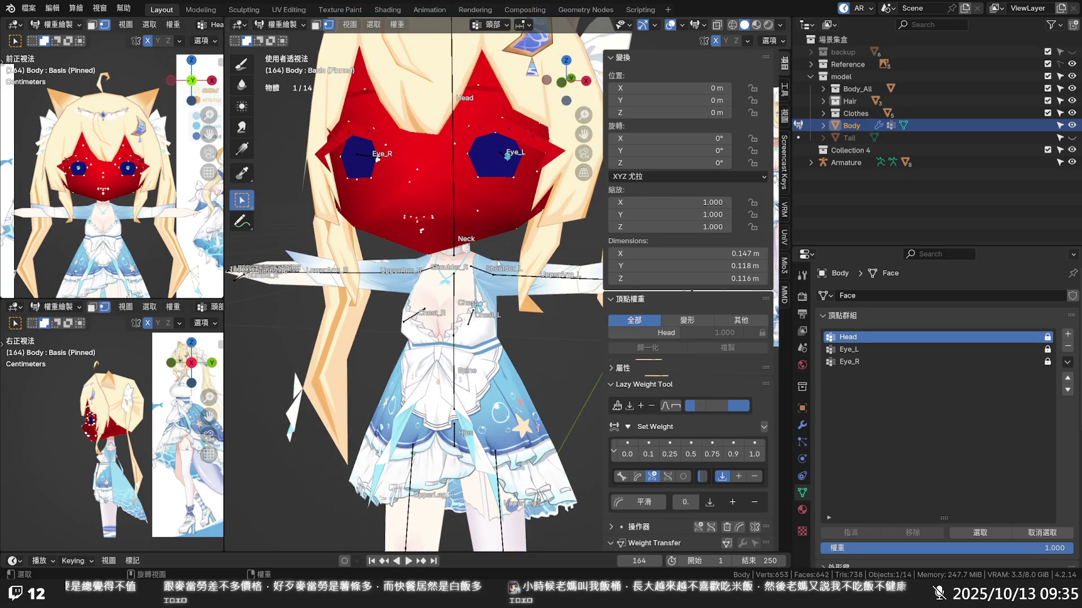
{"action": "middle_click_drag", "start_coordinate": [488, 272], "coordinate": [500, 294]}
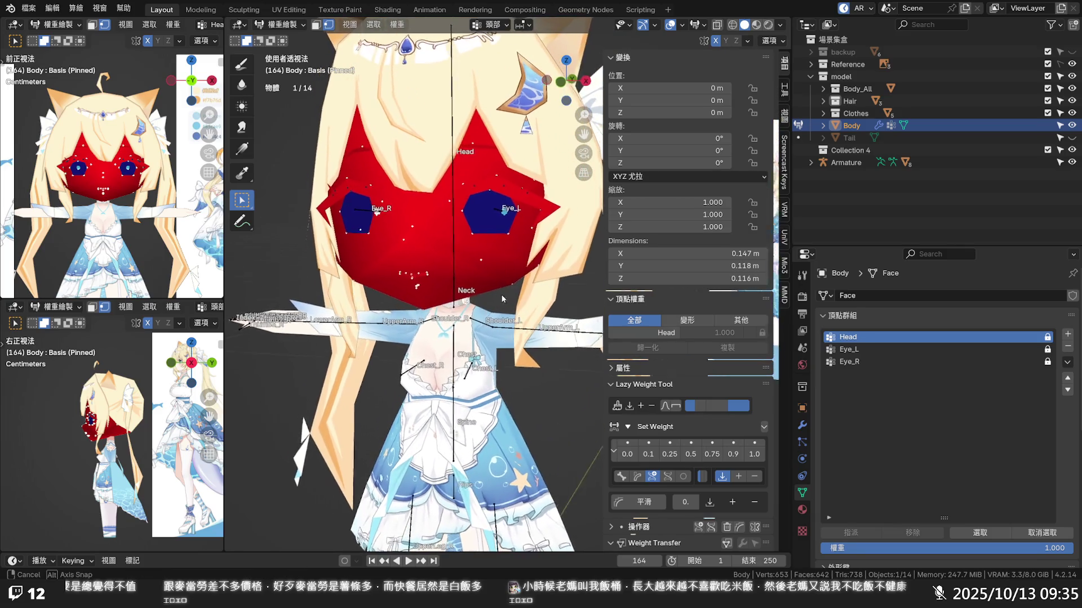
{"action": "left_click", "coordinate": [879, 349]}
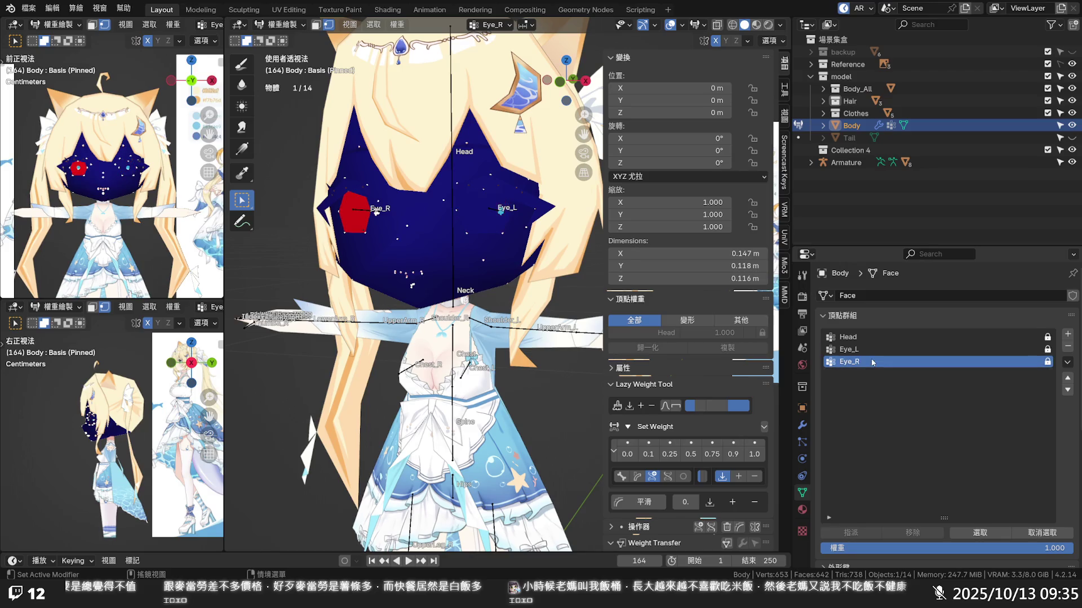
{"action": "mouse_move", "coordinate": [427, 253]}
{"action": "middle_mouse_down"}
{"action": "mouse_move", "coordinate": [445, 303]}
{"action": "mouse_move", "coordinate": [399, 277]}
{"action": "middle_mouse_up"}
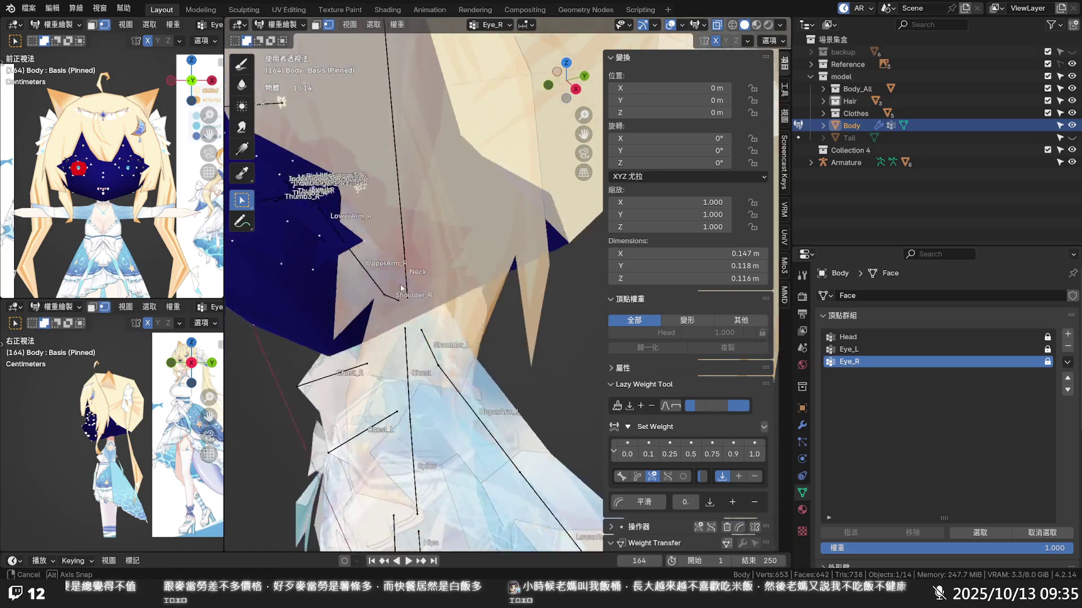
{"action": "scroll", "coordinate": [399, 277], "scroll_direction": "up", "scroll_amount": 5}
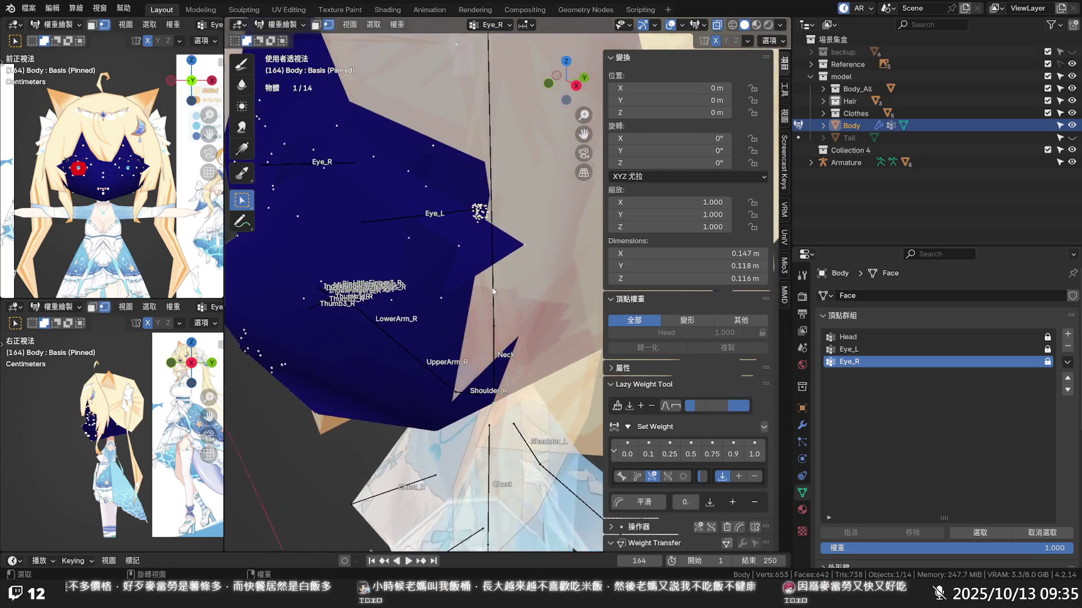
{"action": "left_click", "coordinate": [885, 350]}
- Select the eye's connected vertices and hide the Hair object to inspect both eye areas
{"action": "middle_click_drag", "start_coordinate": [494, 264], "coordinate": [476, 242]}
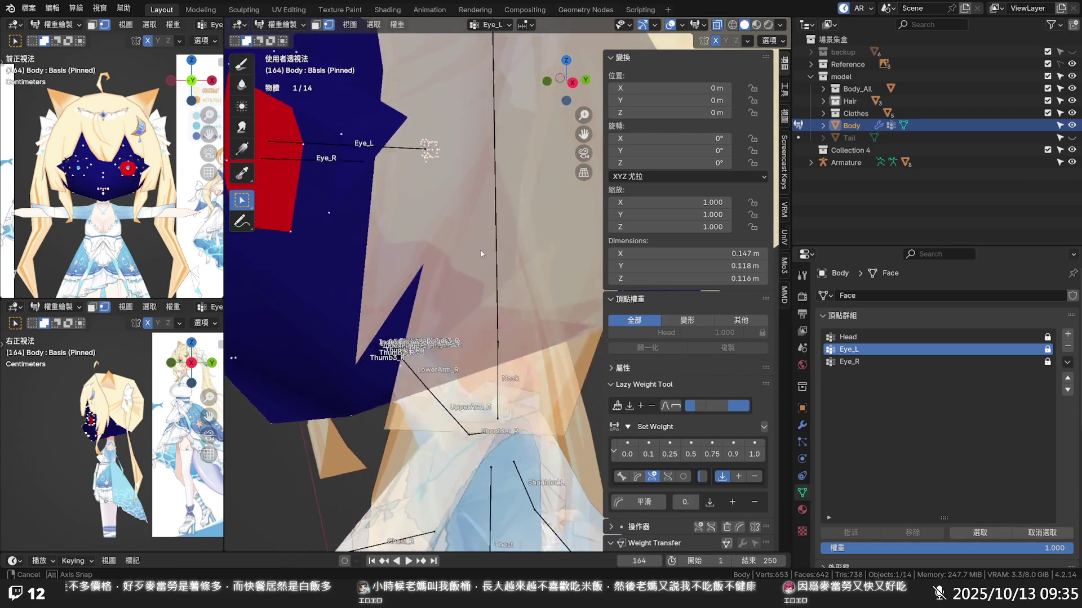
{"action": "mouse_move", "coordinate": [475, 242]}
{"action": "middle_mouse_down"}
{"action": "mouse_move", "coordinate": [431, 187]}
{"action": "mouse_move", "coordinate": [444, 219]}
{"action": "middle_mouse_up"}
{"action": "left_click", "coordinate": [444, 219]}
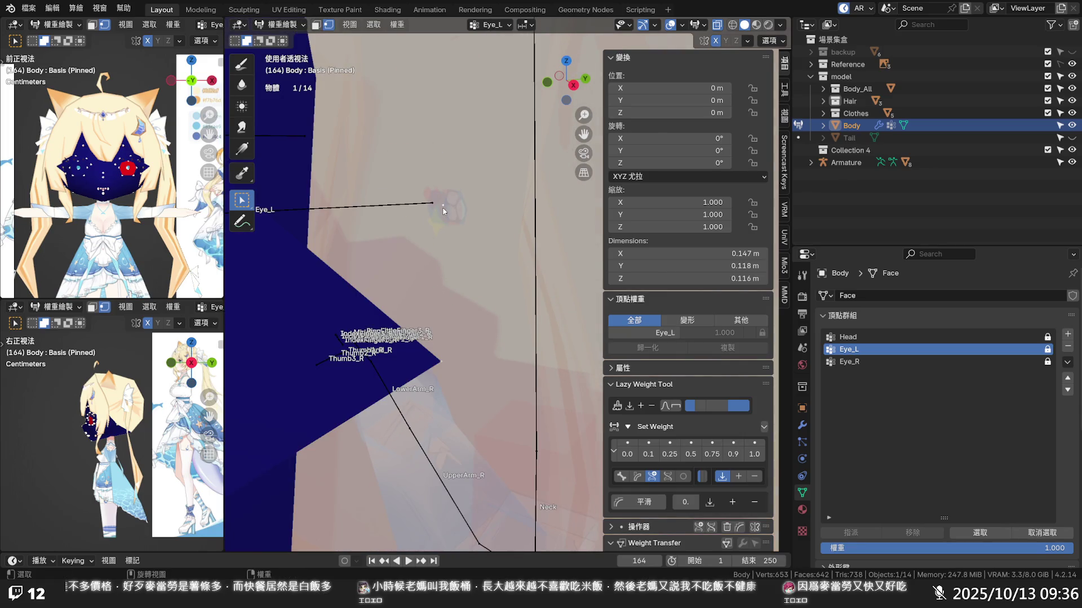
{"action": "key", "text": "l"}
{"action": "middle_click_drag", "start_coordinate": [447, 218], "coordinate": [429, 310]}
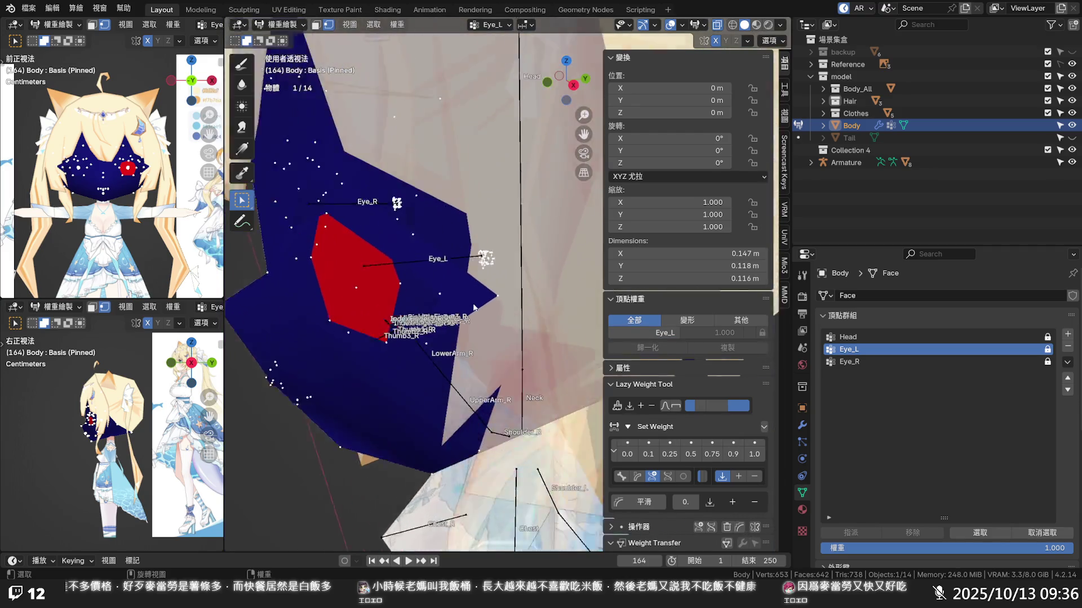
{"action": "scroll", "coordinate": [460, 294], "scroll_direction": "up", "scroll_amount": 4}
{"action": "scroll", "coordinate": [457, 293], "scroll_direction": "up", "scroll_amount": 2}
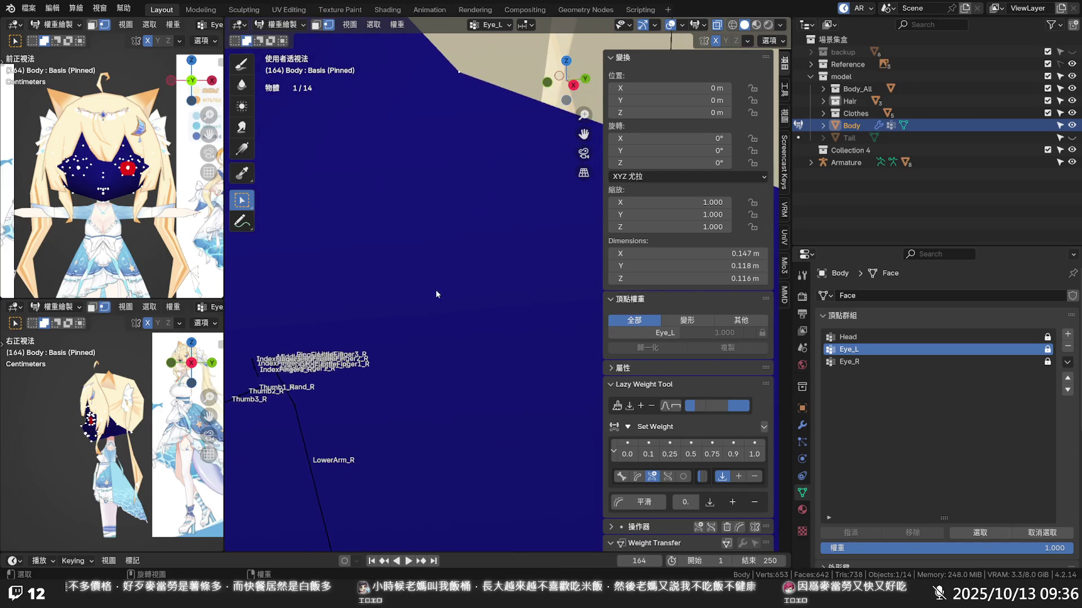
{"action": "scroll", "coordinate": [422, 300], "scroll_direction": "down", "scroll_amount": 4}
{"action": "mouse_move", "coordinate": [421, 300]}
{"action": "middle_mouse_down"}
{"action": "mouse_move", "coordinate": [365, 327]}
{"action": "mouse_move", "coordinate": [376, 385]}
{"action": "mouse_move", "coordinate": [500, 317]}
{"action": "middle_mouse_up"}
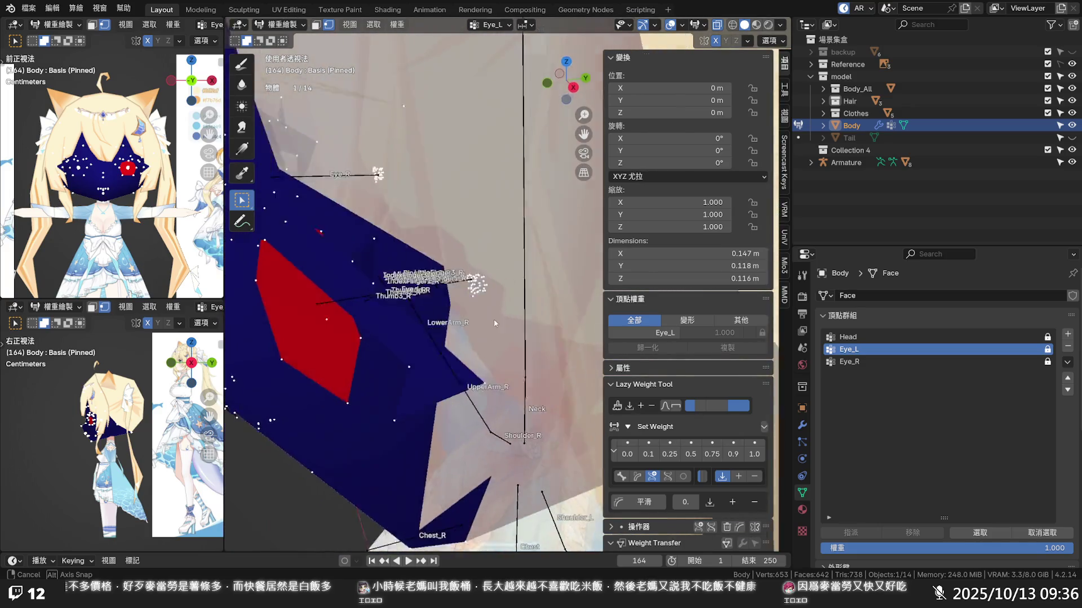
{"action": "middle_click_drag", "start_coordinate": [499, 317], "coordinate": [349, 312]}
{"action": "scroll", "coordinate": [349, 313], "scroll_direction": "down", "scroll_amount": 2}
{"action": "scroll", "coordinate": [501, 273], "scroll_direction": "up", "scroll_amount": 1}
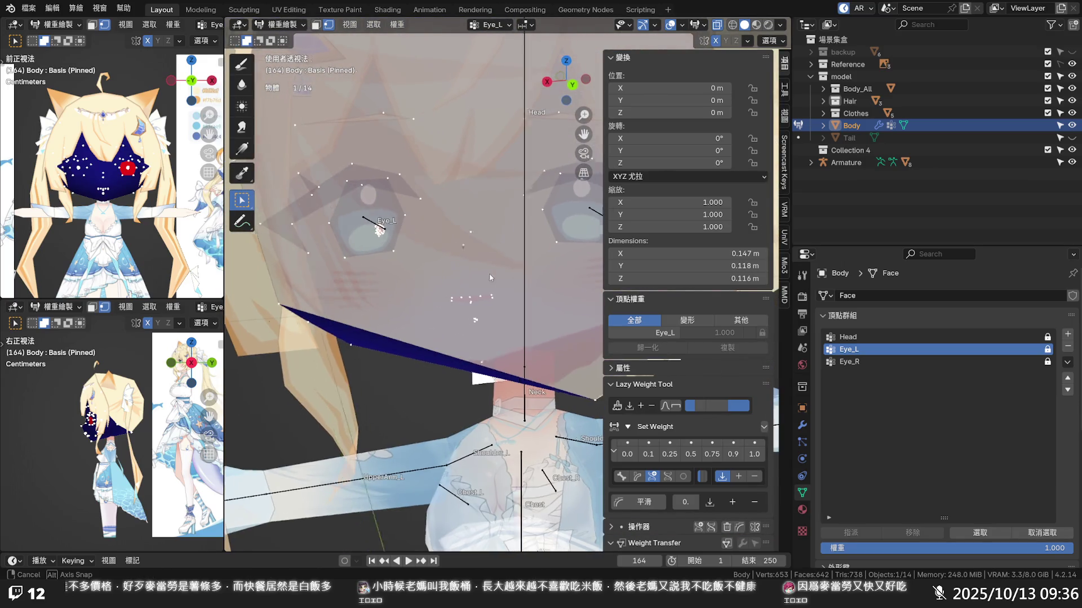
{"action": "scroll", "coordinate": [489, 273], "scroll_direction": "up", "scroll_amount": 1}
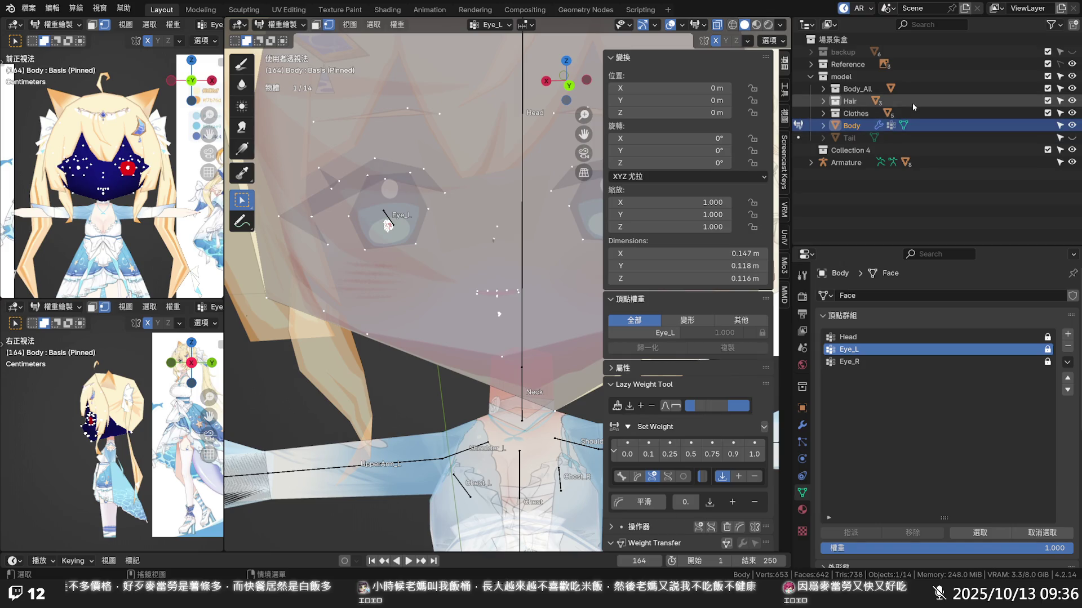
{"action": "left_click", "coordinate": [1072, 101]}
{"action": "mouse_move", "coordinate": [396, 281]}
{"action": "middle_mouse_down"}
{"action": "mouse_move", "coordinate": [464, 254]}
{"action": "mouse_move", "coordinate": [347, 241]}
{"action": "middle_mouse_up"}
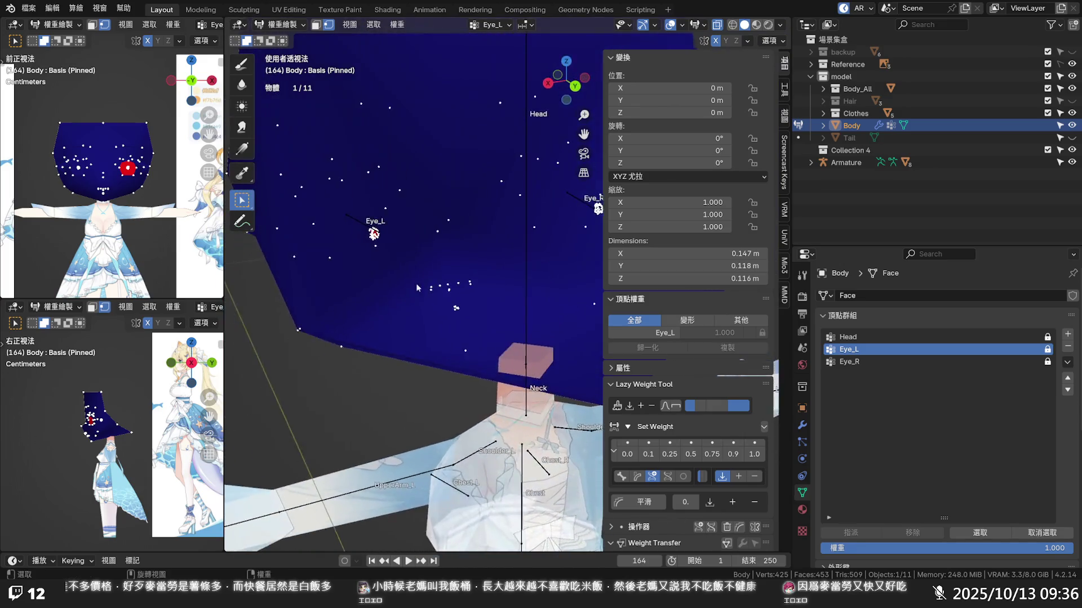
{"action": "scroll", "coordinate": [347, 241], "scroll_direction": "up", "scroll_amount": 2}
{"action": "scroll", "coordinate": [348, 241], "scroll_direction": "up", "scroll_amount": 2}
{"action": "scroll", "coordinate": [448, 312], "scroll_direction": "up", "scroll_amount": 1}
- Save the file and display the Eye_R vertex group's weights
{"action": "mouse_move", "coordinate": [448, 312]}
{"action": "middle_mouse_down", "text": "shift"}
{"action": "mouse_move", "coordinate": [374, 293]}
{"action": "mouse_move", "coordinate": [545, 303]}
{"action": "middle_mouse_up", "text": "shift"}
{"action": "scroll", "coordinate": [376, 294], "scroll_direction": "up", "scroll_amount": 3}
{"action": "key", "text": "ctrl+s"}
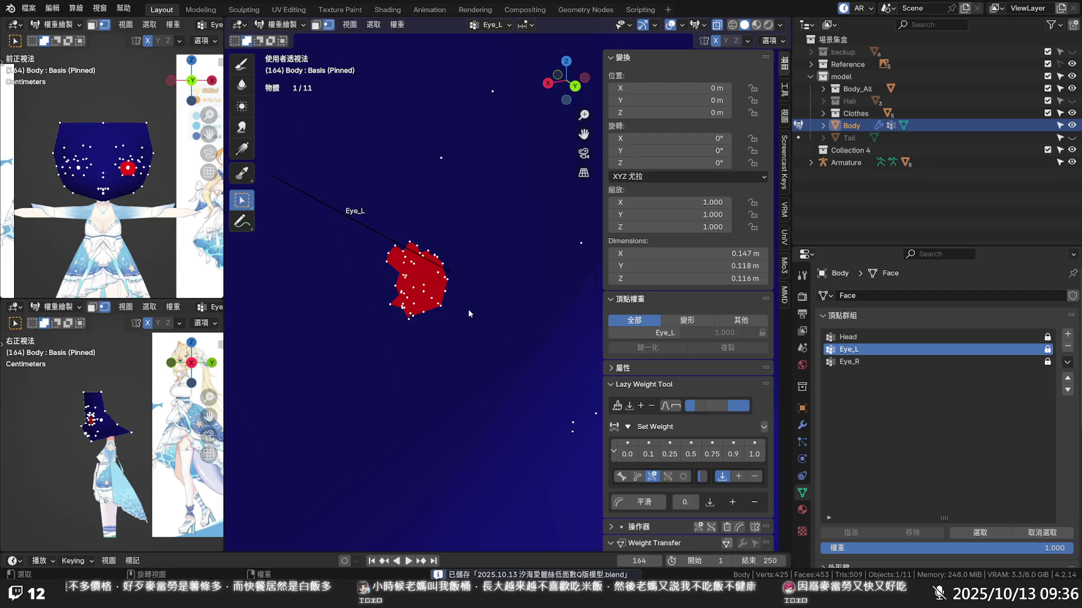
{"action": "scroll", "coordinate": [468, 310], "scroll_direction": "down", "scroll_amount": 1}
{"action": "scroll", "coordinate": [445, 308], "scroll_direction": "down", "scroll_amount": 6}
{"action": "scroll", "coordinate": [445, 308], "scroll_direction": "down", "scroll_amount": 3}
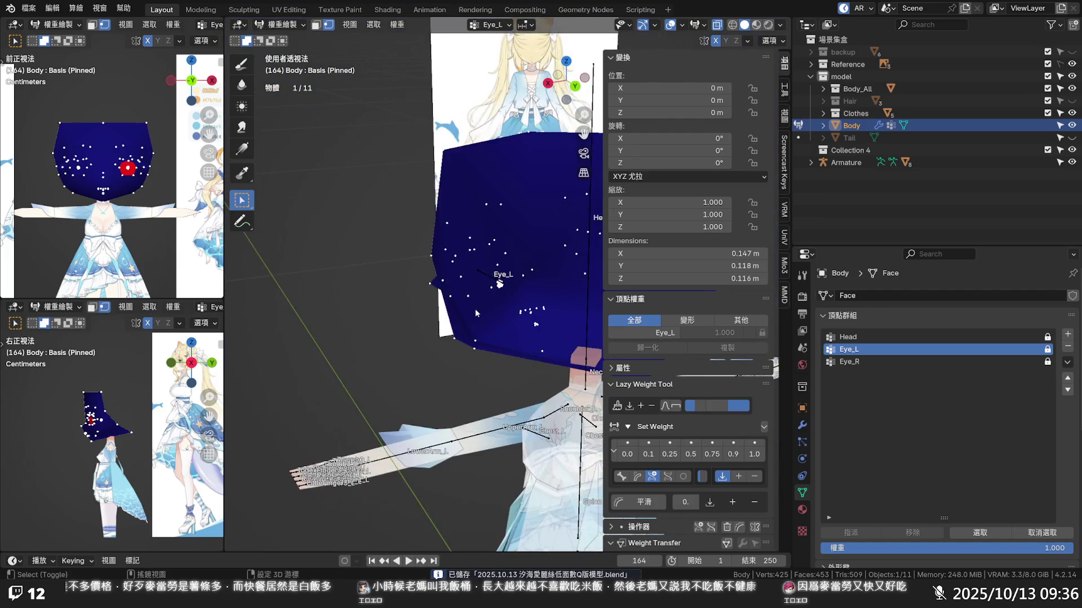
{"action": "middle_click_drag", "start_coordinate": [476, 309], "coordinate": [647, 306]}
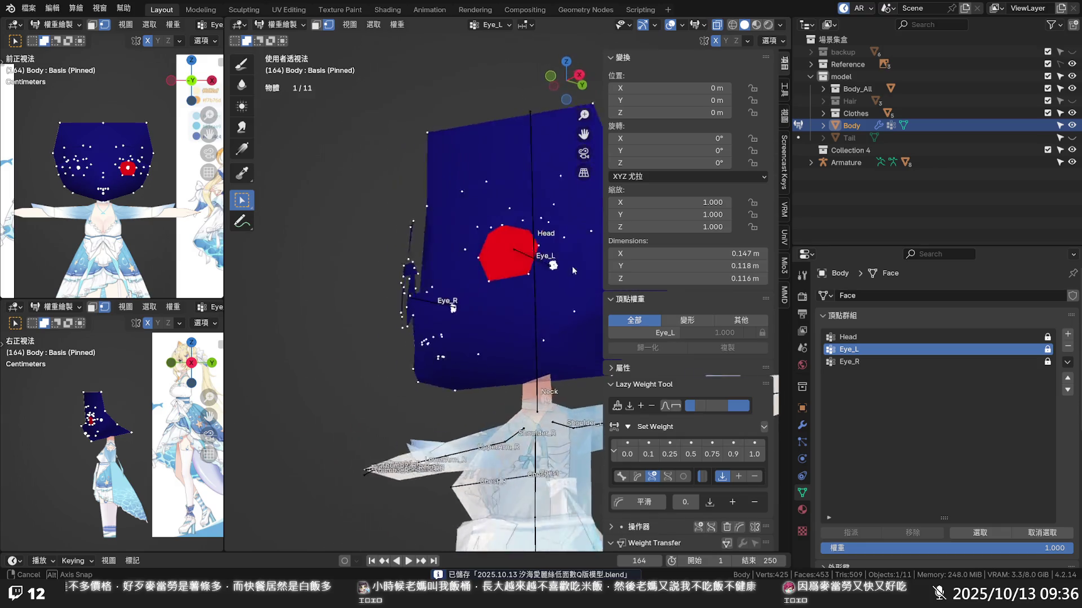
{"action": "left_click", "coordinate": [870, 364]}
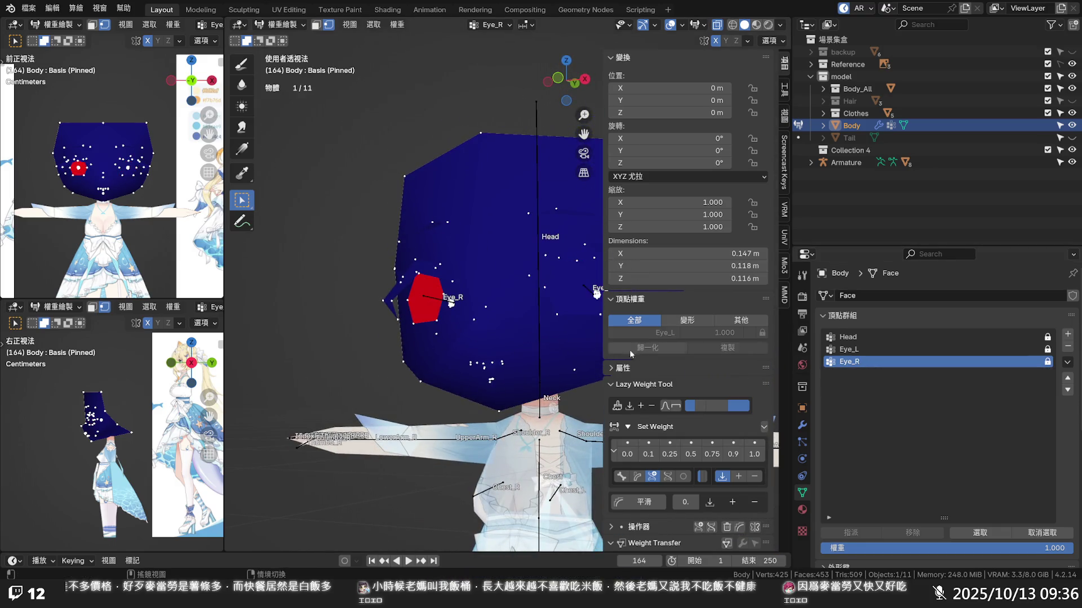
- Inspect the head from behind and front, then make the Hair object visible again
{"action": "middle_click_drag", "start_coordinate": [592, 349], "coordinate": [463, 309]}
{"action": "scroll", "coordinate": [462, 309], "scroll_direction": "up", "scroll_amount": 1}
{"action": "scroll", "coordinate": [503, 305], "scroll_direction": "down", "scroll_amount": 2}
{"action": "scroll", "coordinate": [504, 305], "scroll_direction": "down", "scroll_amount": 2}
{"action": "middle_click_drag", "start_coordinate": [426, 332], "coordinate": [583, 317]}
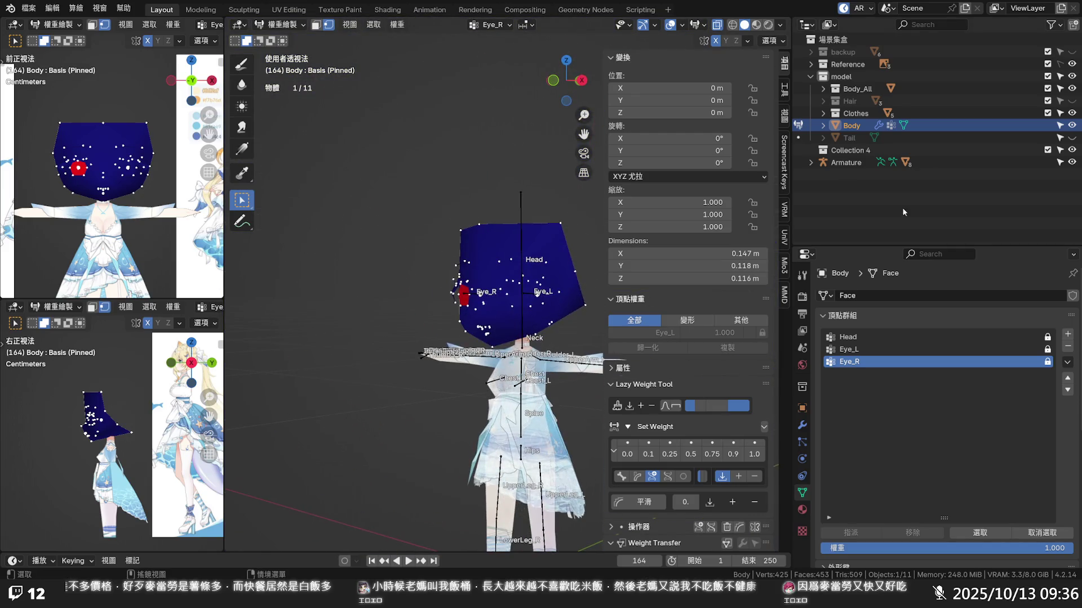
{"action": "left_click", "coordinate": [1072, 100]}
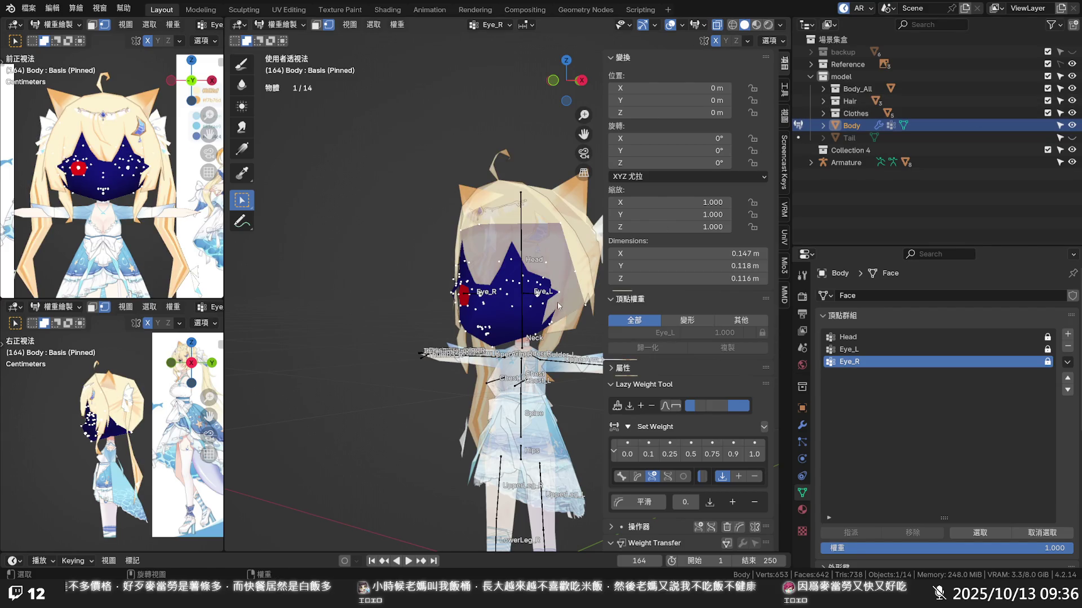
{"action": "key", "text": "Tab"}
- Deselect all vertices, then bring up and dismiss the Body object's Outliner context menu
{"action": "key", "text": "alt+a"}
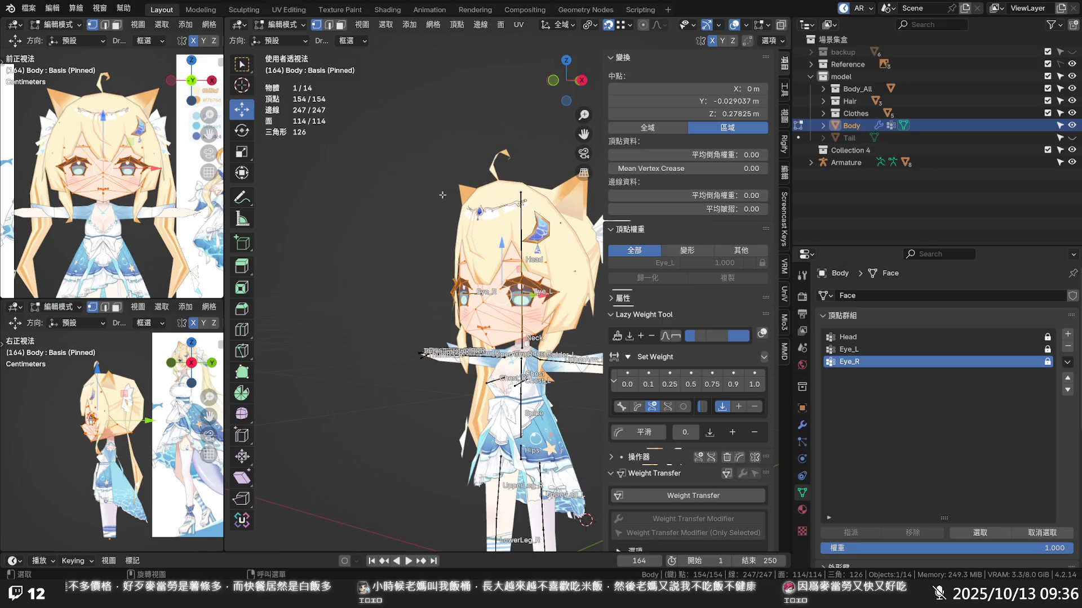
{"action": "middle_click_drag", "start_coordinate": [483, 222], "coordinate": [507, 212]}
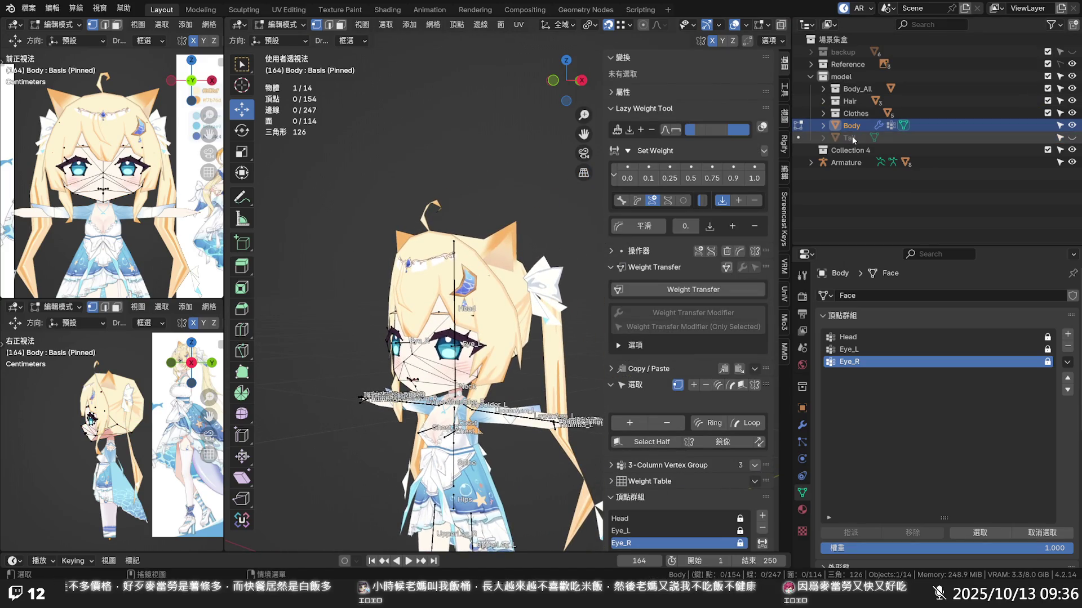
{"action": "left_click", "coordinate": [823, 89]}
{"action": "left_click", "coordinate": [822, 91]}
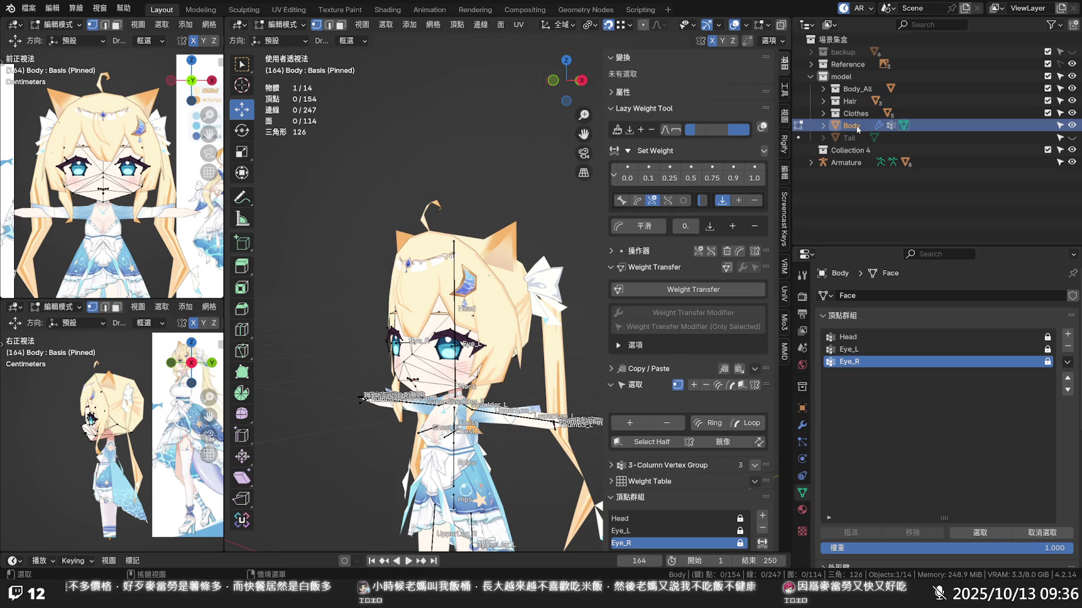
{"action": "right_click", "coordinate": [857, 127]}
{"action": "right_click", "coordinate": [877, 125]}
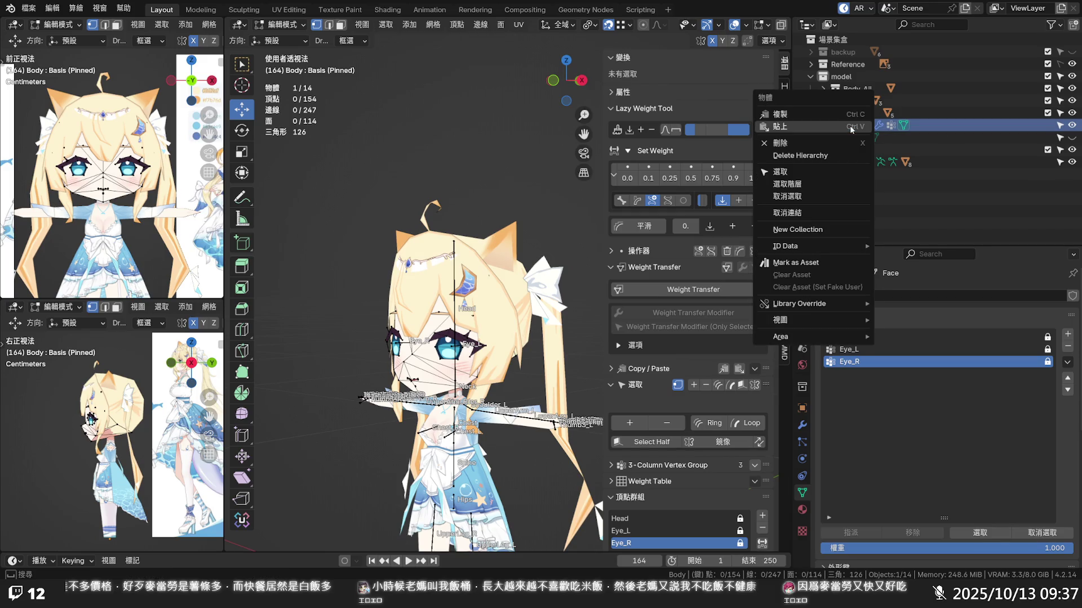
{"action": "key", "text": "Escape"}
- Move the Body_All object out of its collection into the model collection
{"action": "left_click", "coordinate": [854, 150]}
{"action": "left_click", "coordinate": [830, 138]}
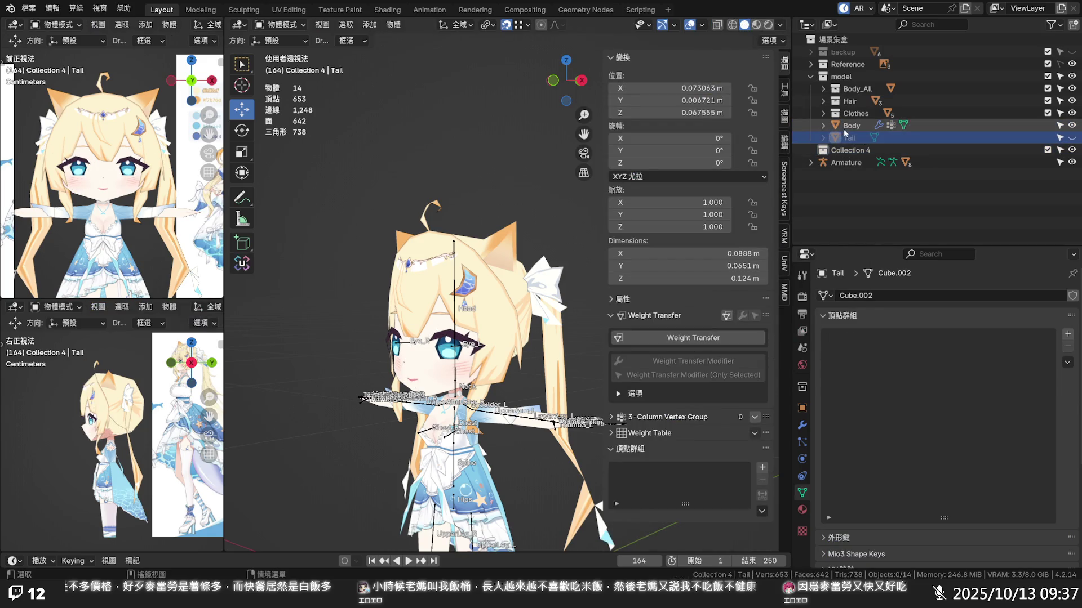
{"action": "left_click", "coordinate": [854, 125]}
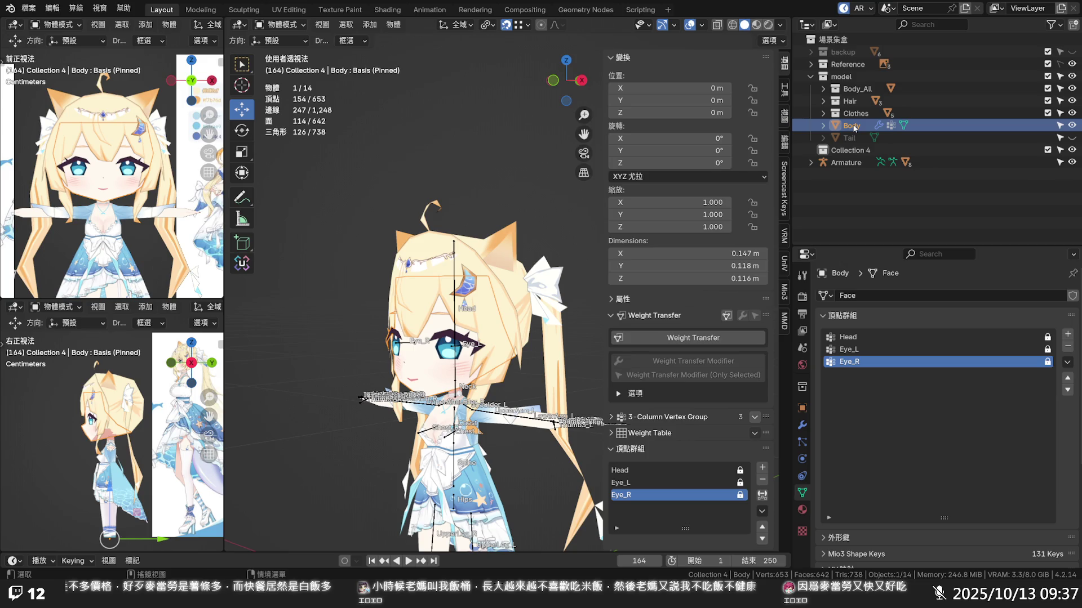
{"action": "left_click", "coordinate": [823, 89]}
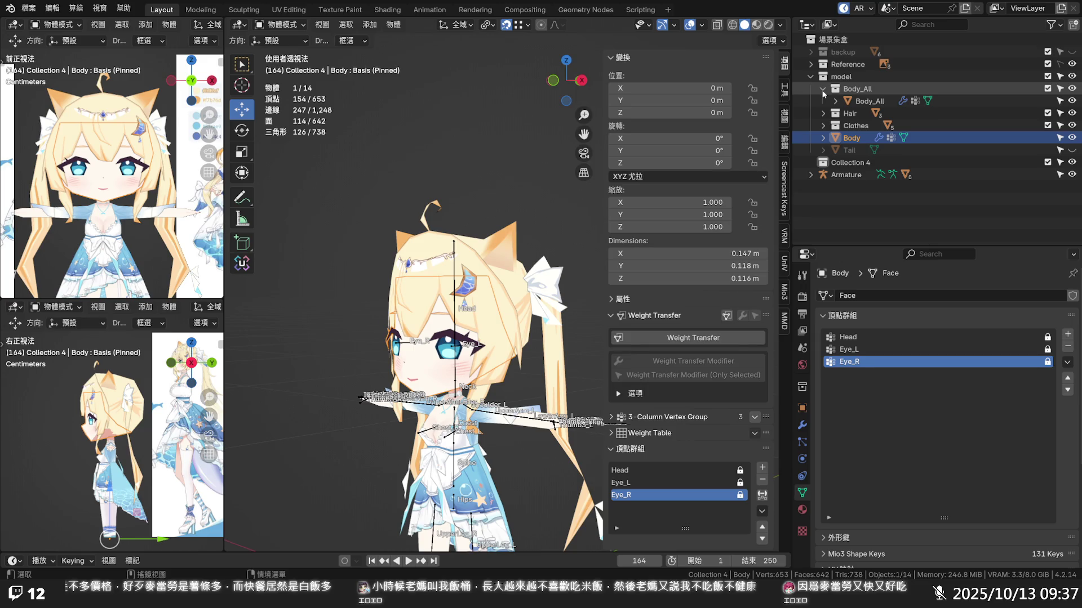
{"action": "left_click_drag", "start_coordinate": [866, 102], "coordinate": [856, 140]}
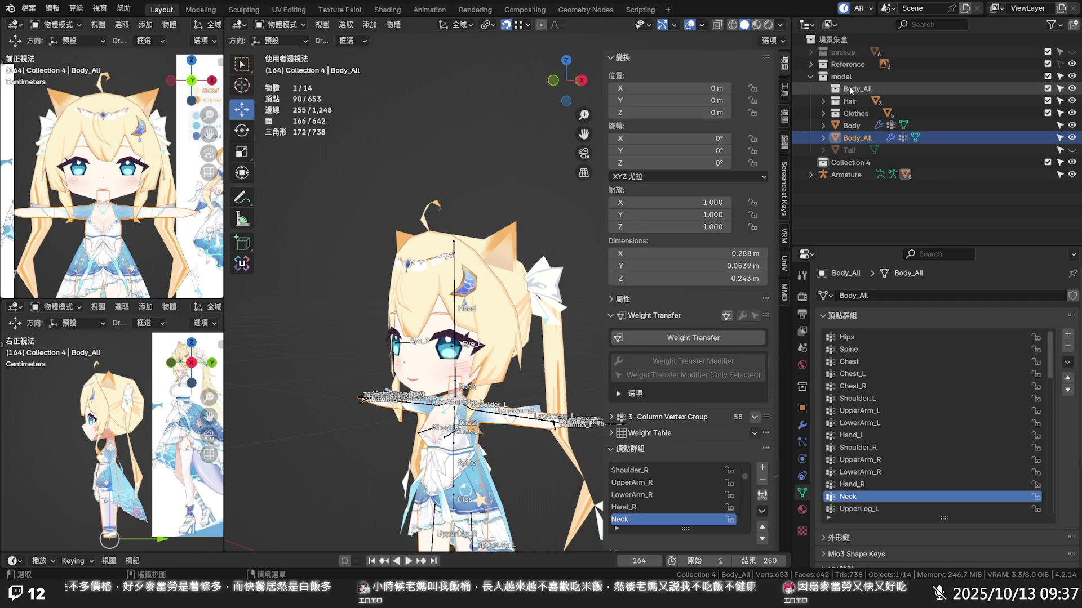
- Delete the emptied Body_All collection and make the Tail visible again
{"action": "right_click", "coordinate": [843, 90]}
{"action": "left_click", "coordinate": [832, 152]}
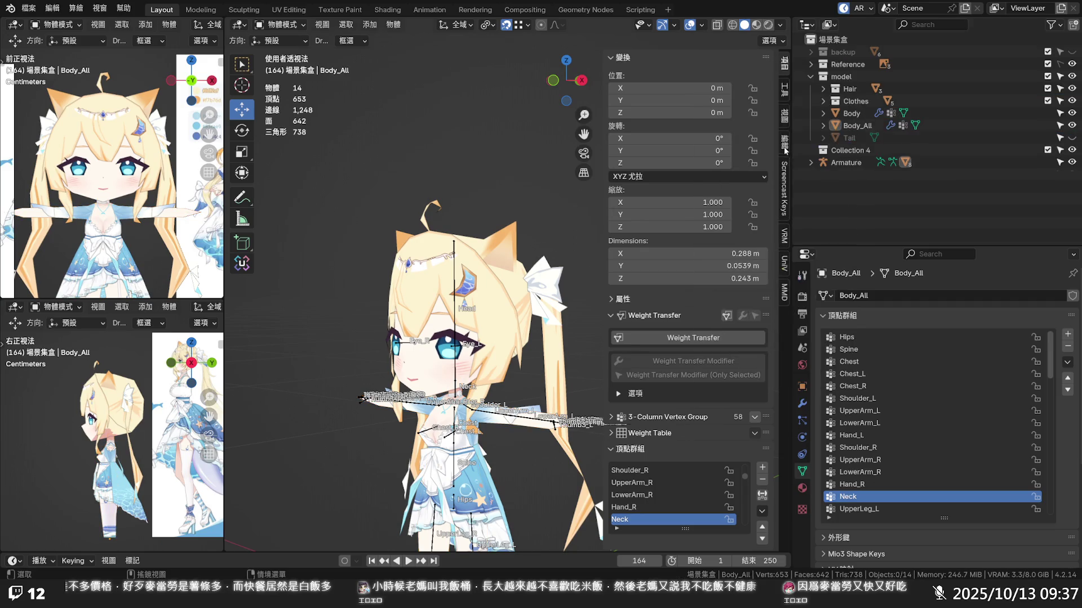
{"action": "left_click", "coordinate": [824, 89]}
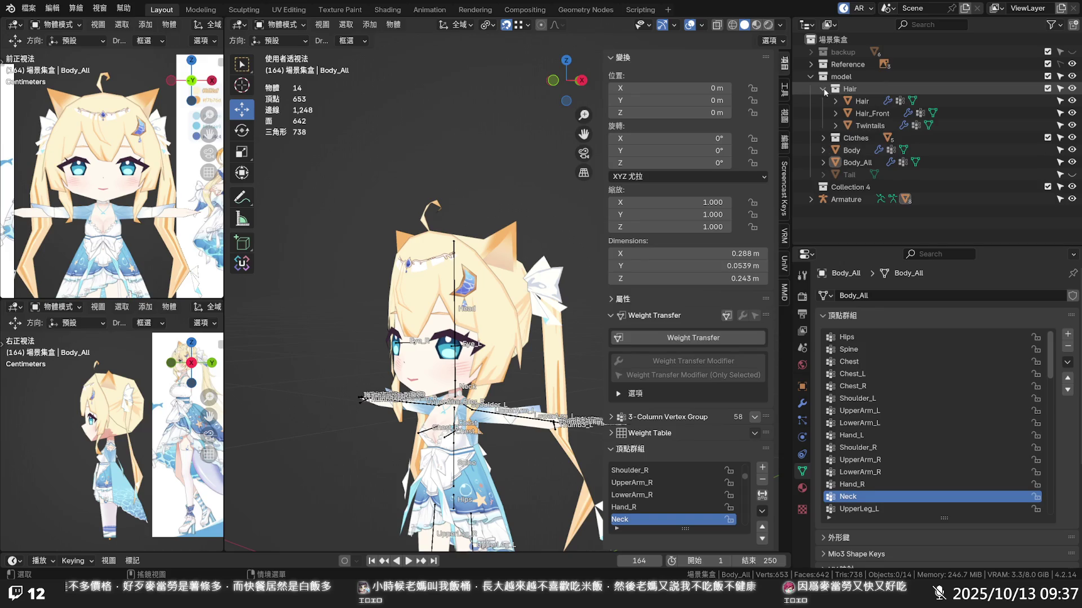
{"action": "left_click", "coordinate": [821, 89]}
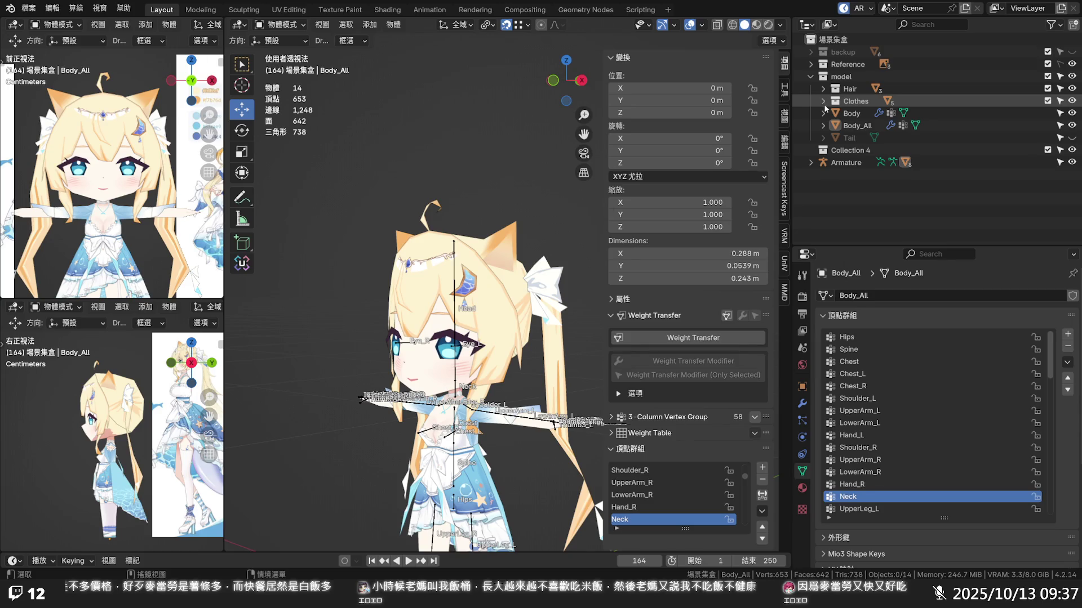
{"action": "left_click", "coordinate": [1071, 138]}
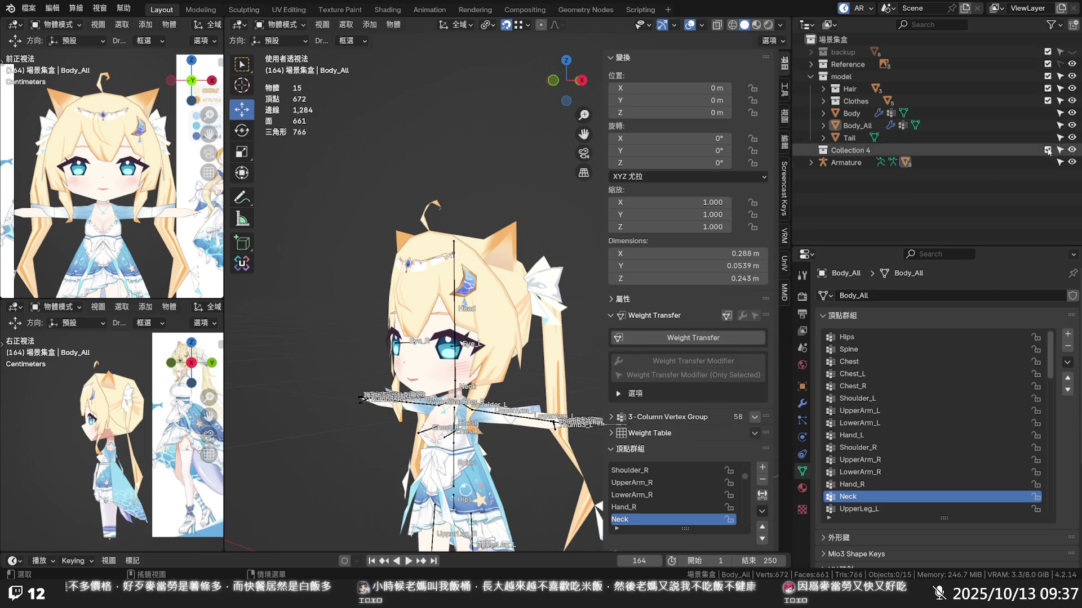
- Hide the clothes to inspect the legs, hide the Tail, then show the clothes again
{"action": "left_click", "coordinate": [1072, 100]}
{"action": "scroll", "coordinate": [457, 375], "scroll_direction": "down", "scroll_amount": 3}
{"action": "middle_click_drag", "start_coordinate": [457, 376], "coordinate": [487, 362]}
{"action": "scroll", "coordinate": [454, 267], "scroll_direction": "up", "scroll_amount": 5}
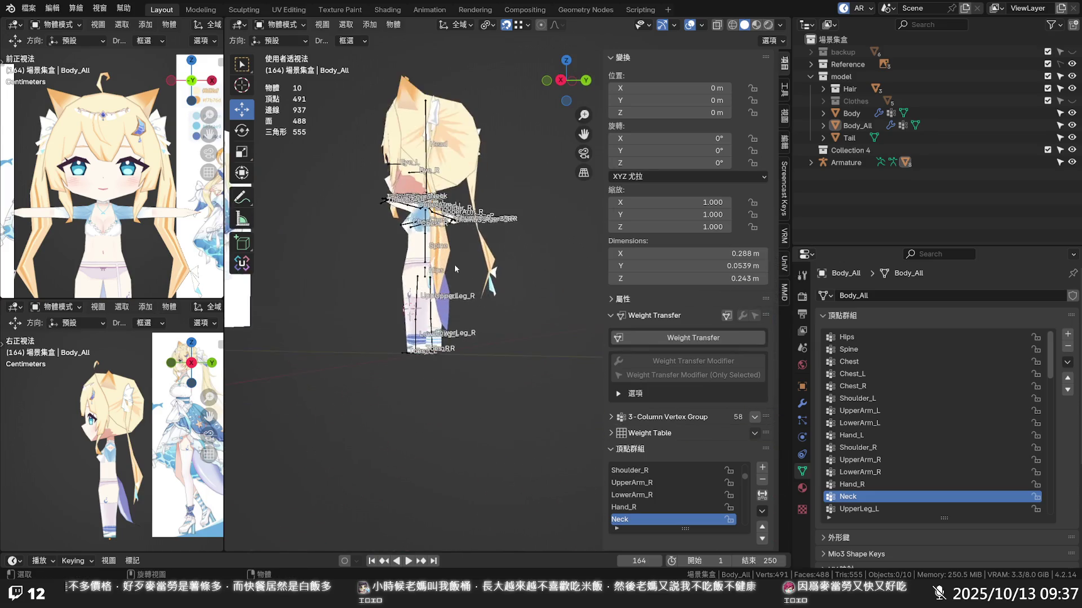
{"action": "scroll", "coordinate": [454, 265], "scroll_direction": "up", "scroll_amount": 3}
{"action": "scroll", "coordinate": [456, 273], "scroll_direction": "up", "scroll_amount": 3}
{"action": "scroll", "coordinate": [451, 274], "scroll_direction": "up", "scroll_amount": 3}
{"action": "mouse_move", "coordinate": [424, 270]}
{"action": "middle_mouse_down"}
{"action": "mouse_move", "coordinate": [467, 277]}
{"action": "mouse_move", "coordinate": [509, 236]}
{"action": "mouse_move", "coordinate": [463, 324]}
{"action": "middle_mouse_up"}
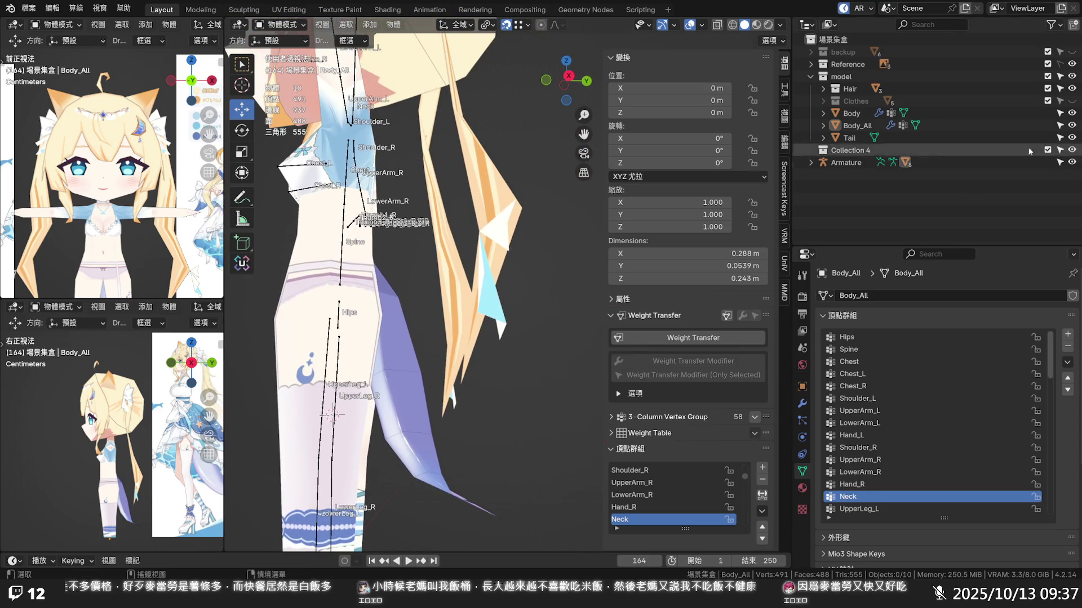
{"action": "left_click", "coordinate": [1072, 138]}
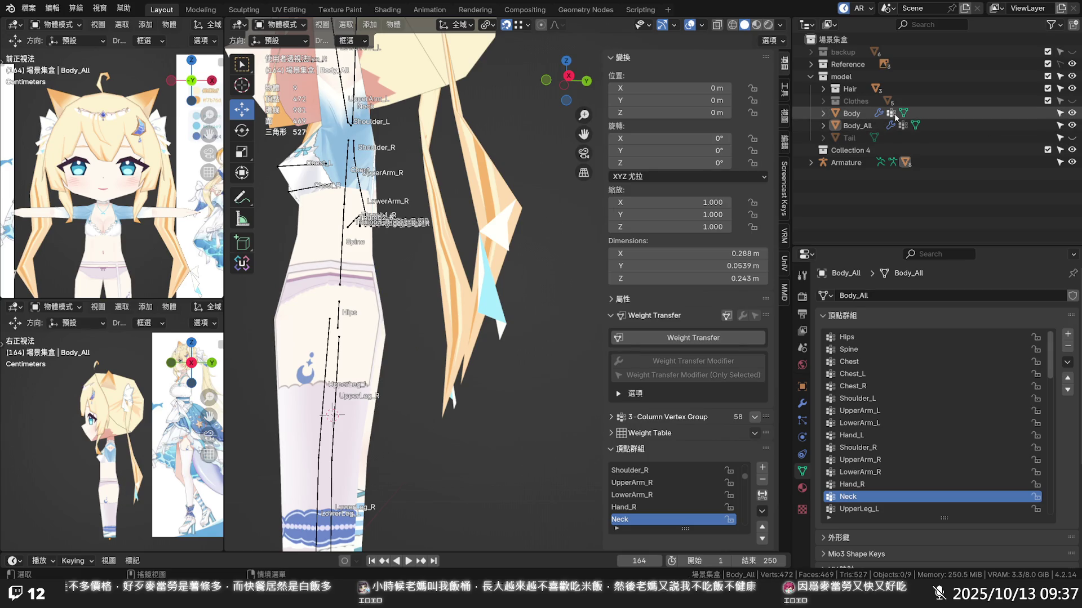
{"action": "left_click", "coordinate": [1071, 100]}
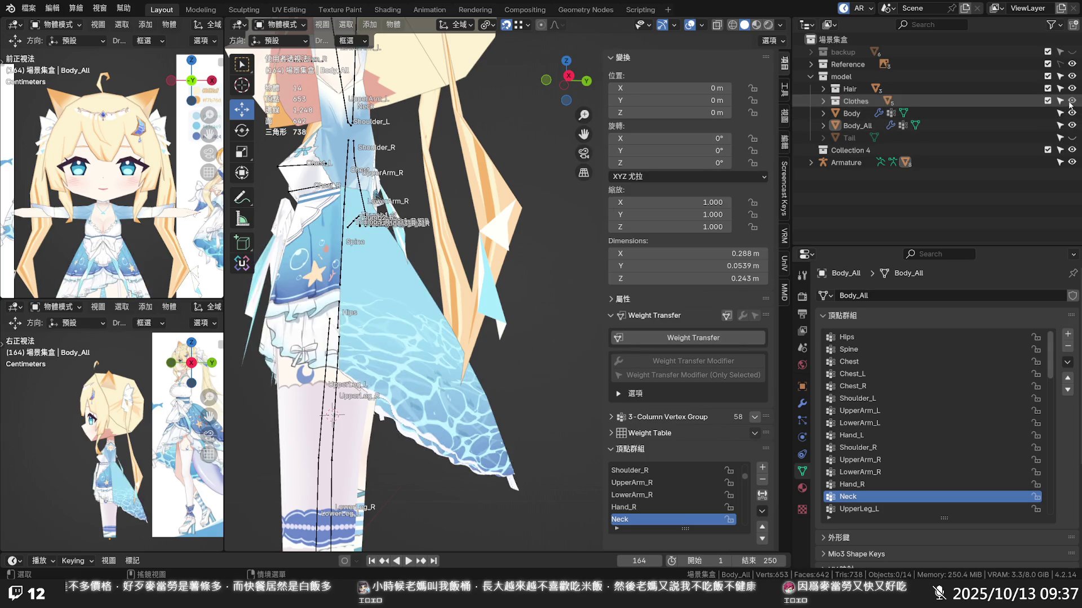
{"action": "scroll", "coordinate": [392, 279], "scroll_direction": "down", "scroll_amount": 2}
- Select the Hair mesh from the expanded Hair collection
{"action": "mouse_move", "coordinate": [390, 262]}
{"action": "middle_mouse_down", "text": "shift"}
{"action": "mouse_move", "coordinate": [392, 336]}
{"action": "mouse_move", "coordinate": [489, 375]}
{"action": "middle_mouse_up", "text": "shift"}
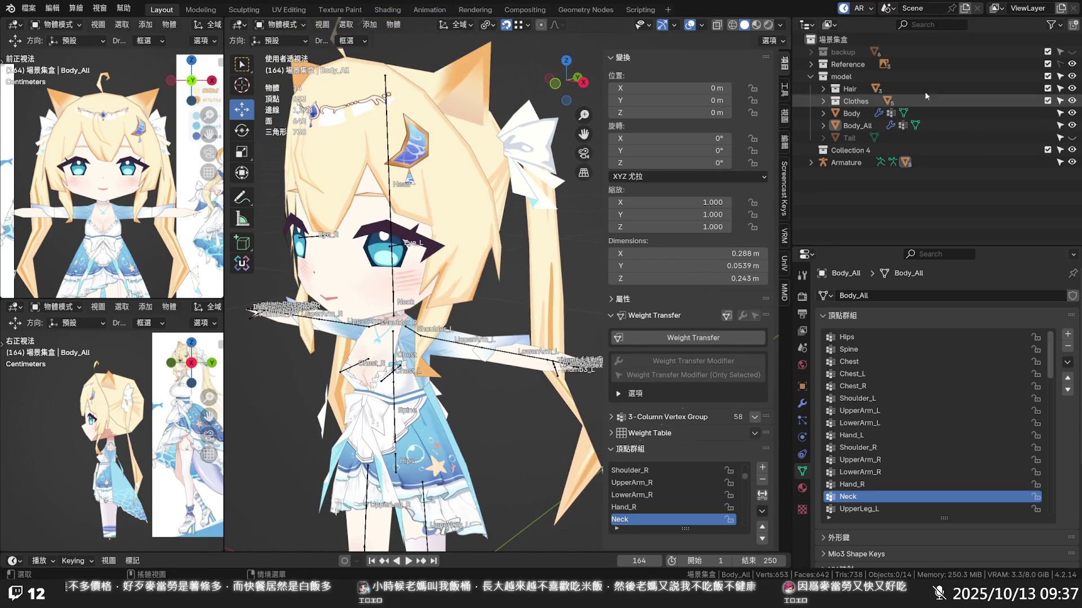
{"action": "left_click", "coordinate": [824, 90]}
{"action": "left_click", "coordinate": [859, 102]}
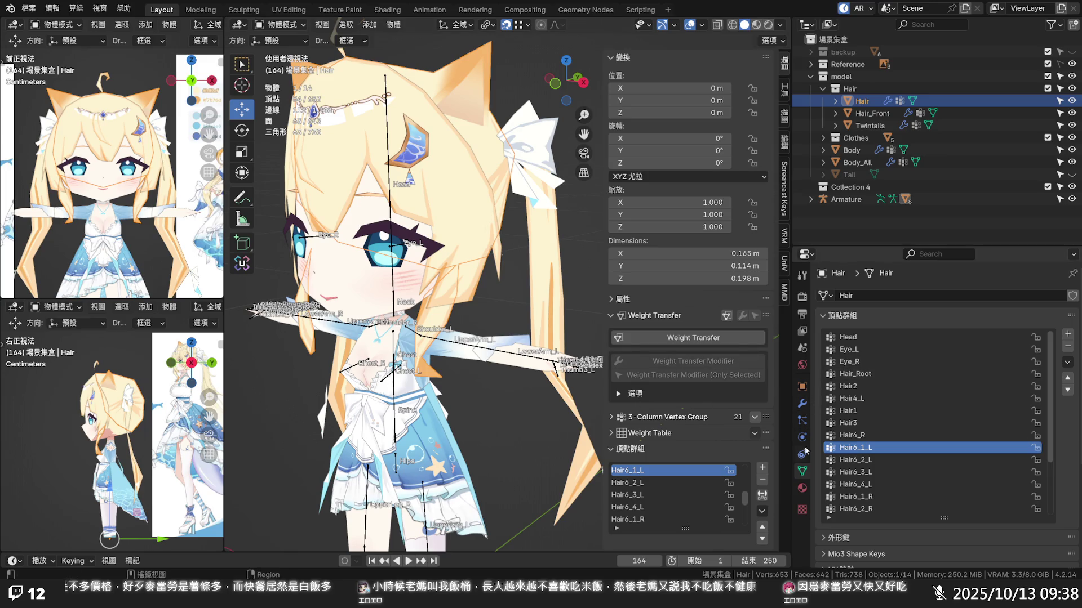
{"action": "scroll", "coordinate": [877, 428], "scroll_direction": "down", "scroll_amount": 2}
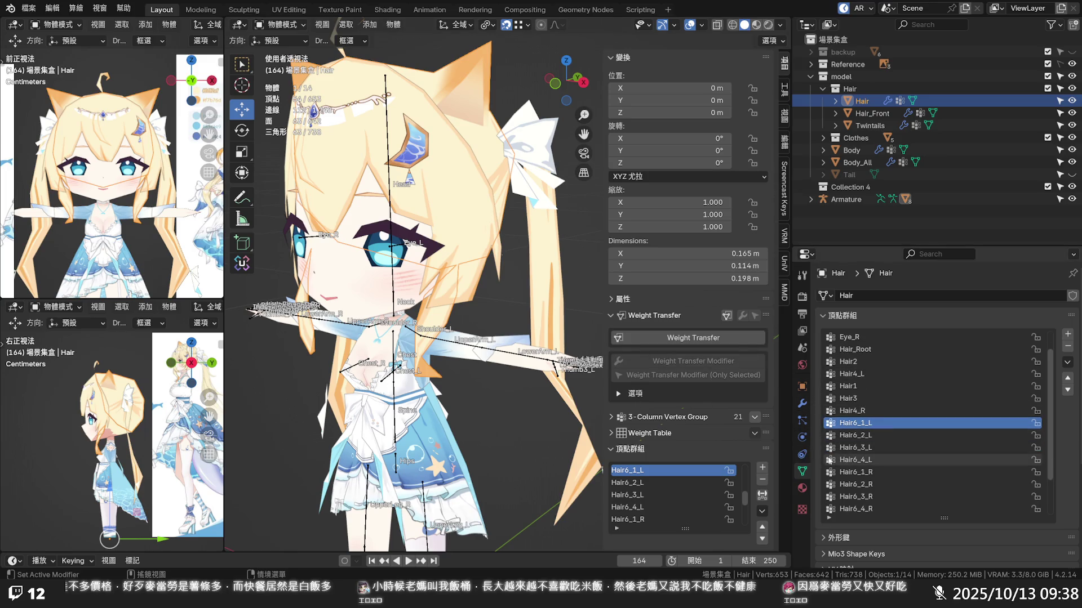
- Deselect the Hair mesh and make the Armature the active object
{"action": "left_click", "coordinate": [803, 455]}
{"action": "left_click", "coordinate": [803, 487]}
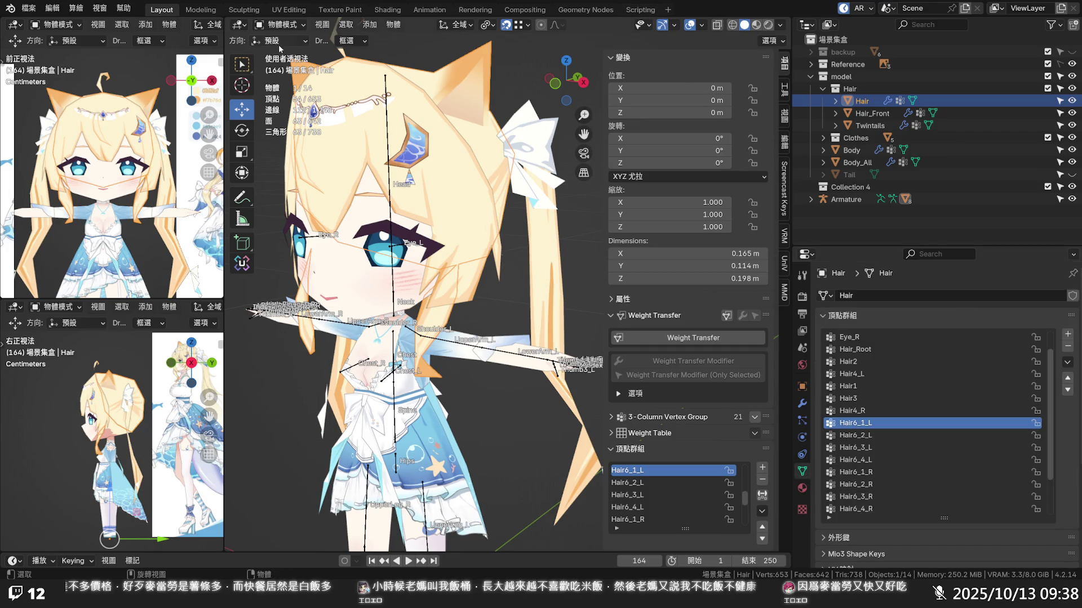
{"action": "left_click", "coordinate": [375, 52]}
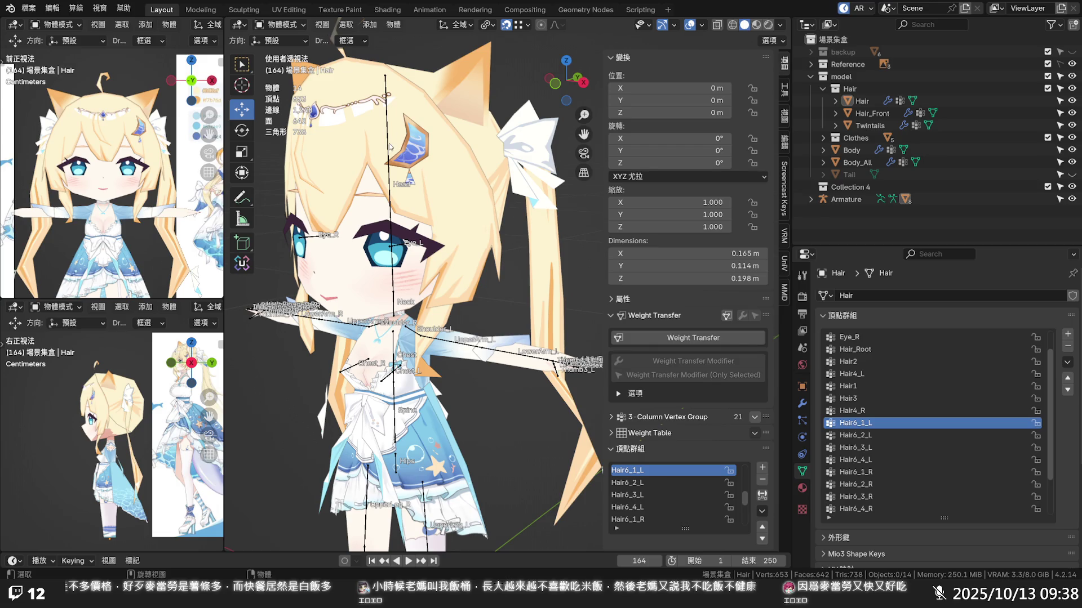
{"action": "left_click", "coordinate": [388, 146]}
{"action": "scroll", "coordinate": [886, 404], "scroll_direction": "down", "scroll_amount": 1}
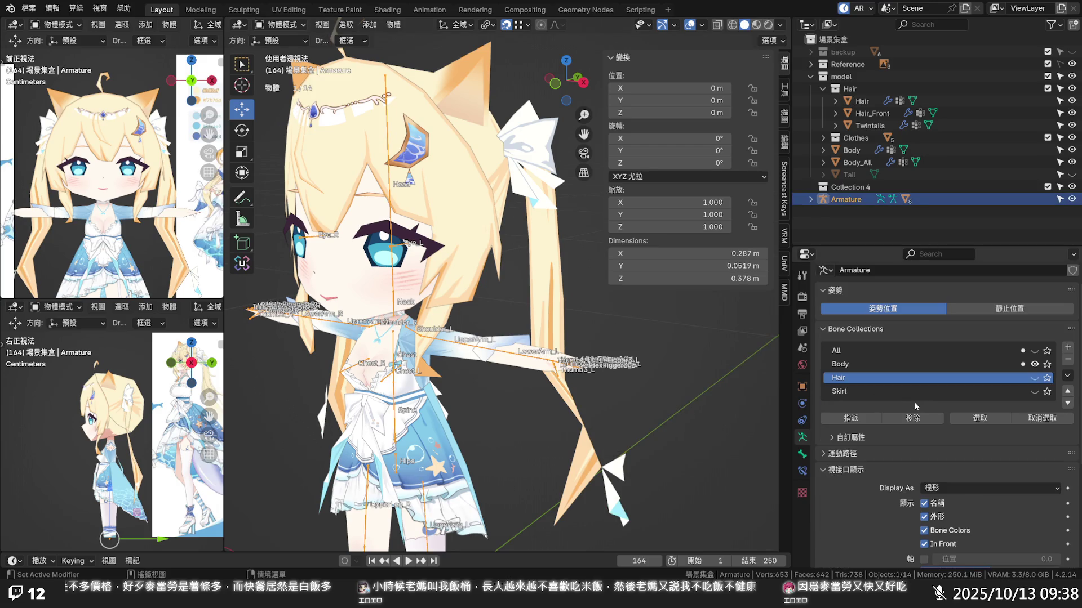
- Show the Hair bone collection, hide Body, and add Hair_Front to the selection with the armature
{"action": "left_click", "coordinate": [1034, 377]}
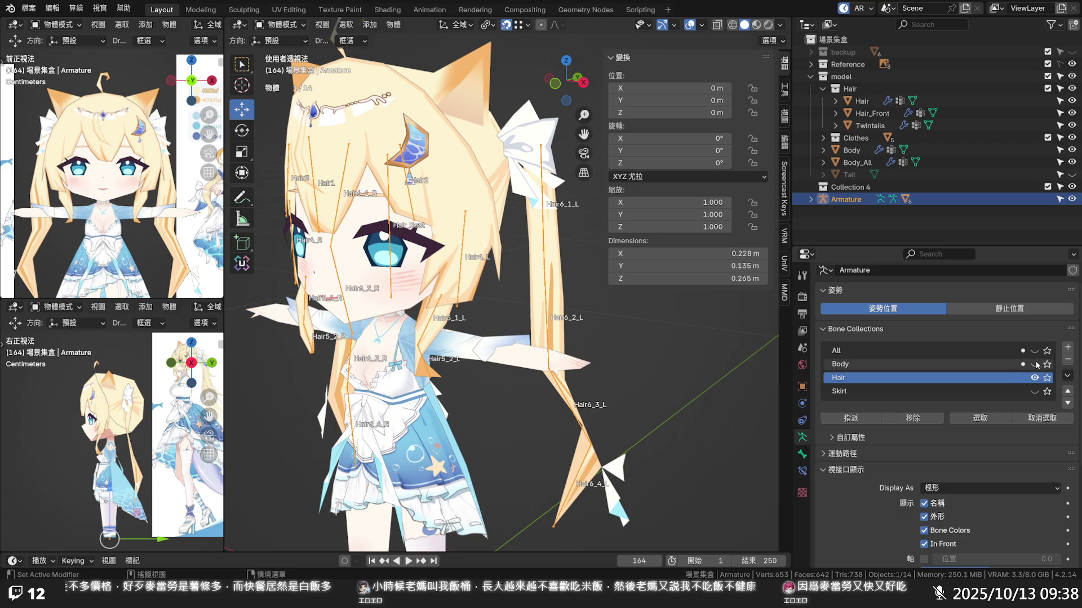
{"action": "mouse_move", "coordinate": [507, 355]}
{"action": "middle_mouse_down"}
{"action": "mouse_move", "coordinate": [515, 347]}
{"action": "mouse_move", "coordinate": [446, 340]}
{"action": "mouse_move", "coordinate": [518, 358]}
{"action": "mouse_move", "coordinate": [493, 367]}
{"action": "middle_mouse_up"}
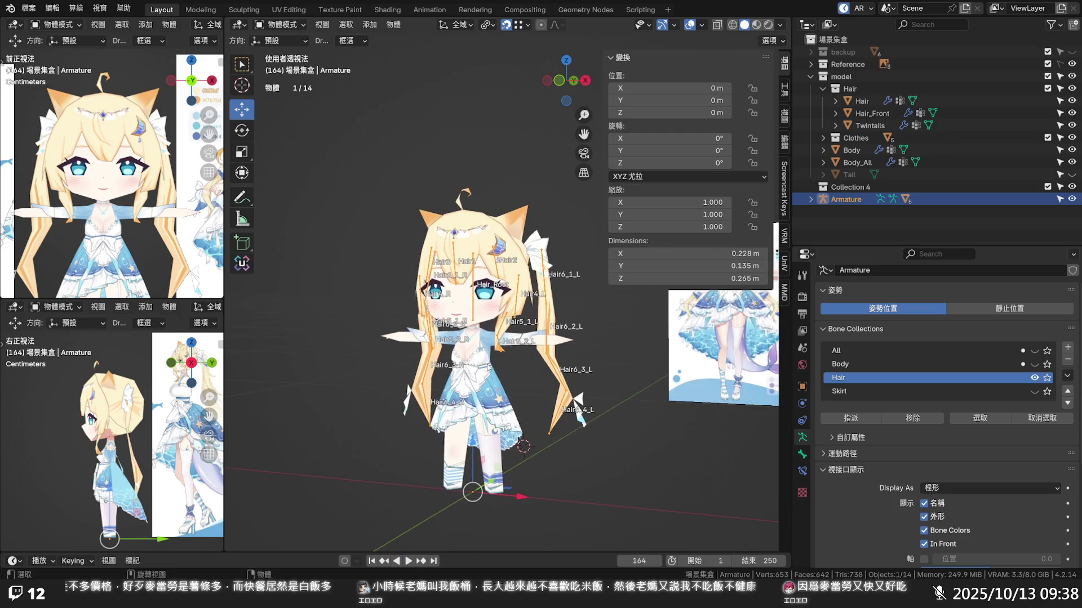
{"action": "scroll", "coordinate": [494, 367], "scroll_direction": "up", "scroll_amount": 2}
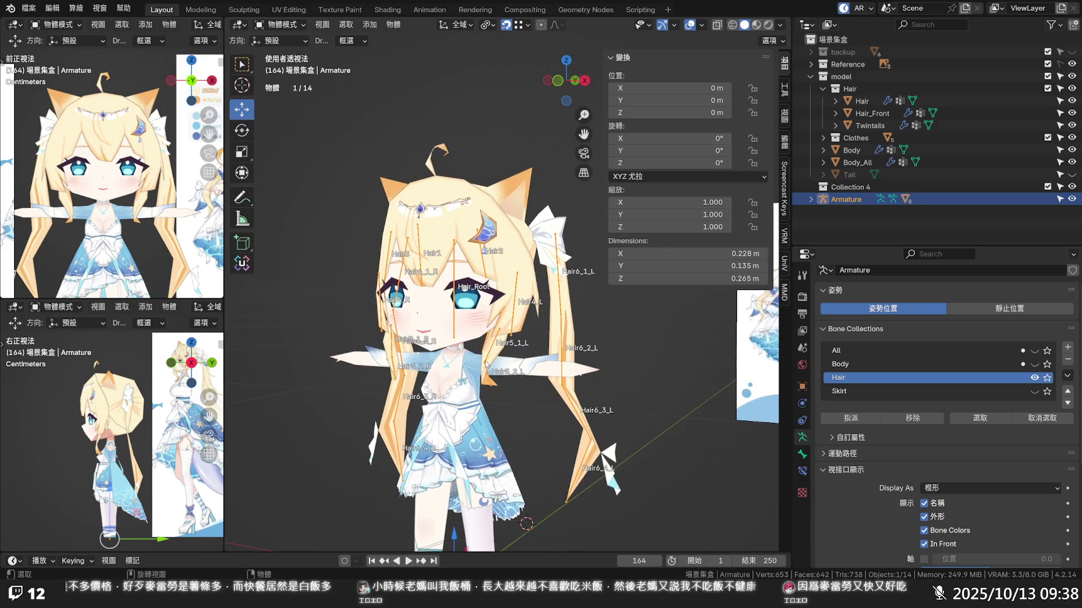
{"action": "scroll", "coordinate": [490, 363], "scroll_direction": "up", "scroll_amount": 2}
{"action": "middle_click_drag", "start_coordinate": [485, 363], "coordinate": [508, 300]}
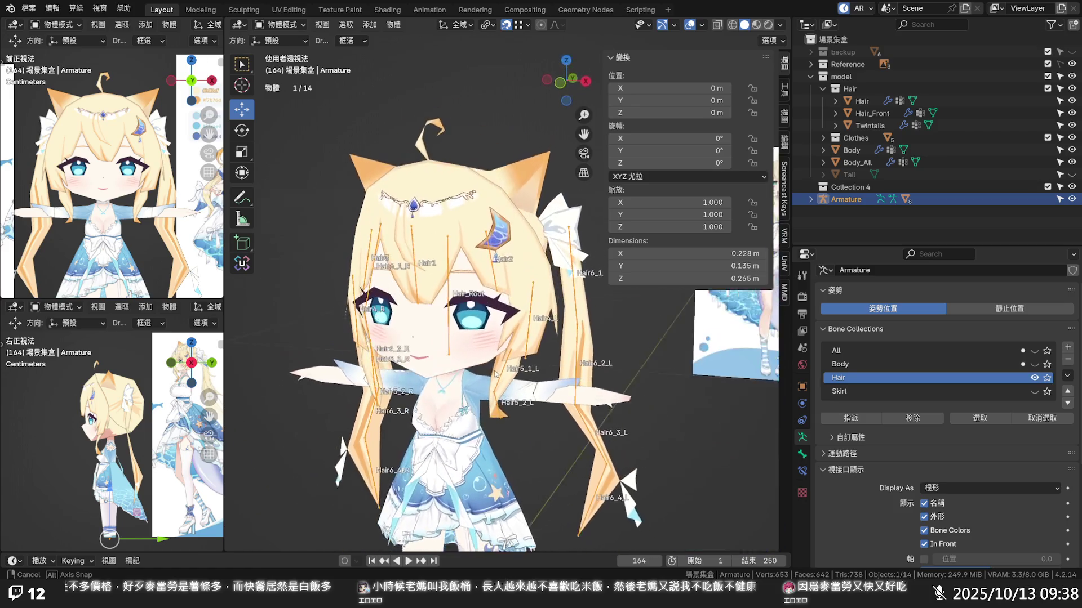
{"action": "middle_click_drag", "start_coordinate": [507, 301], "coordinate": [514, 356]}
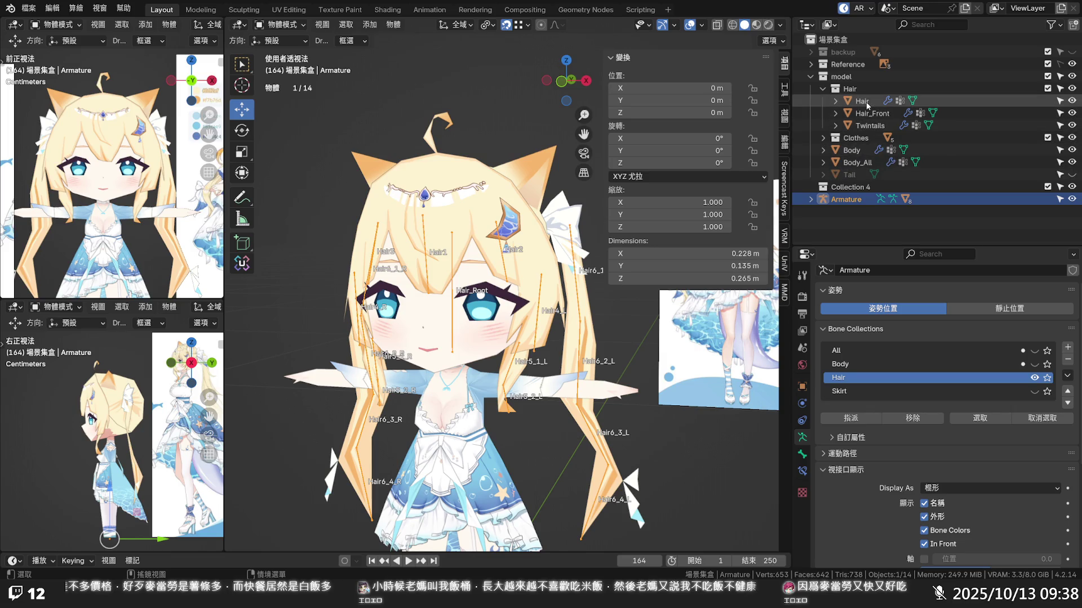
{"action": "left_click", "coordinate": [524, 254], "text": "shift"}
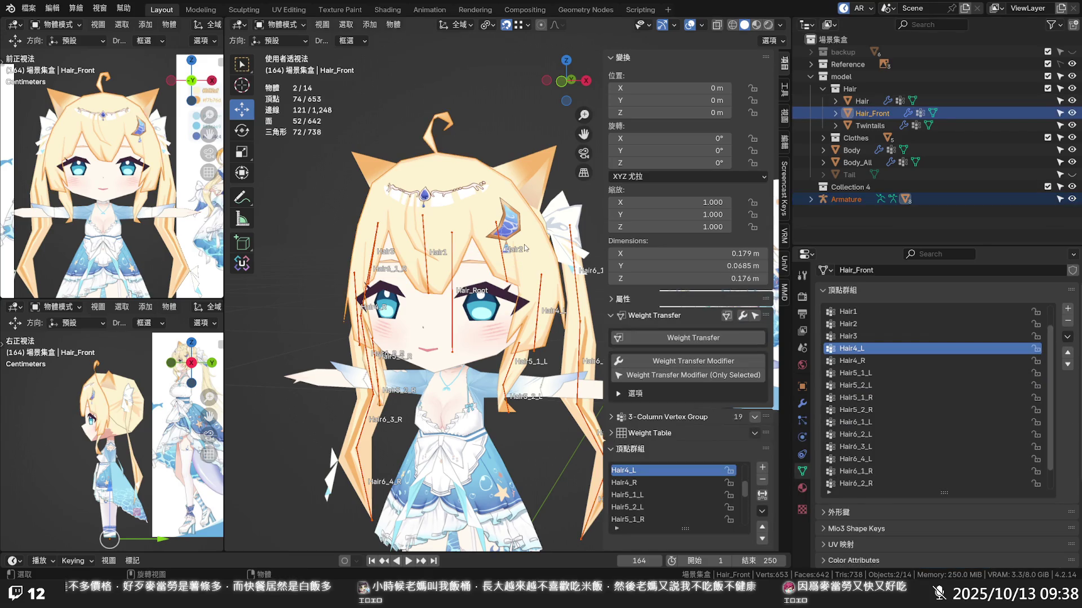
- Select Hair and Twintails too, make Twintails active, and switch it into Weight Paint mode
{"action": "middle_click_drag", "start_coordinate": [509, 250], "coordinate": [521, 251]}
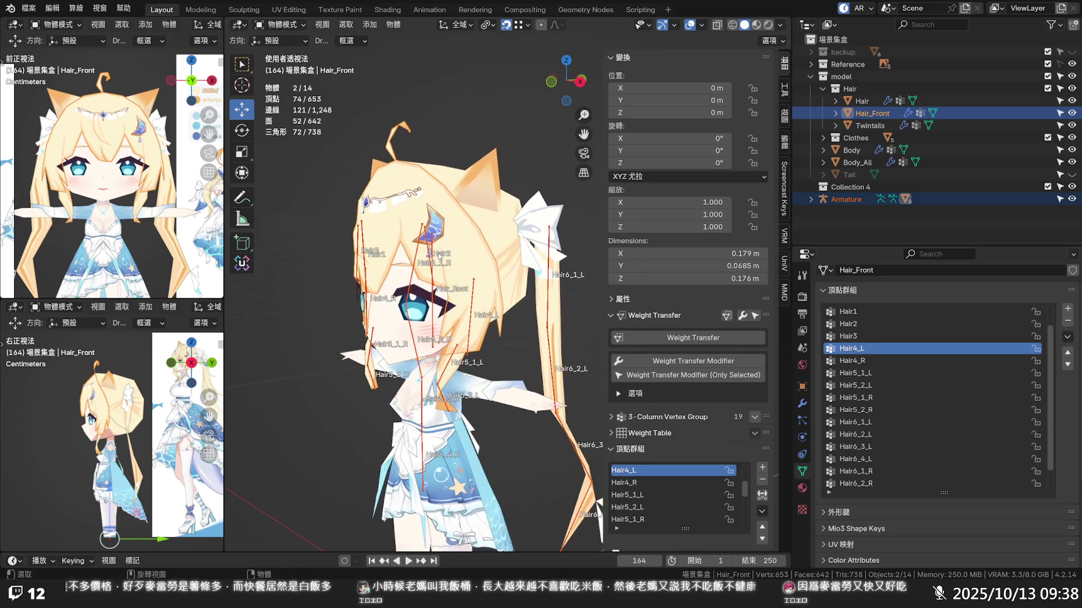
{"action": "left_click", "coordinate": [522, 250], "text": "shift"}
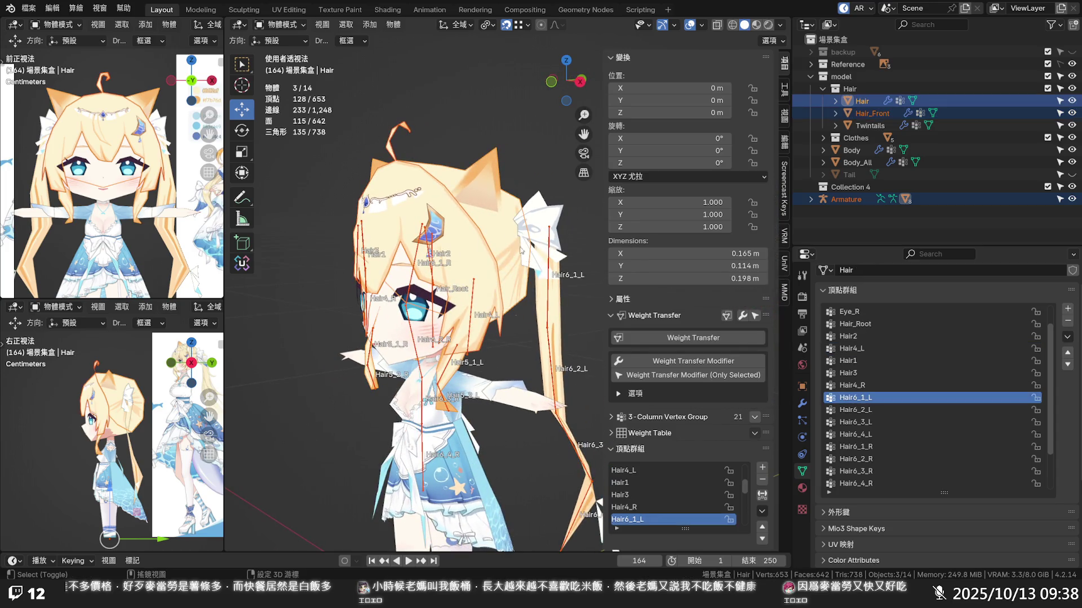
{"action": "left_click", "coordinate": [557, 301], "text": "shift"}
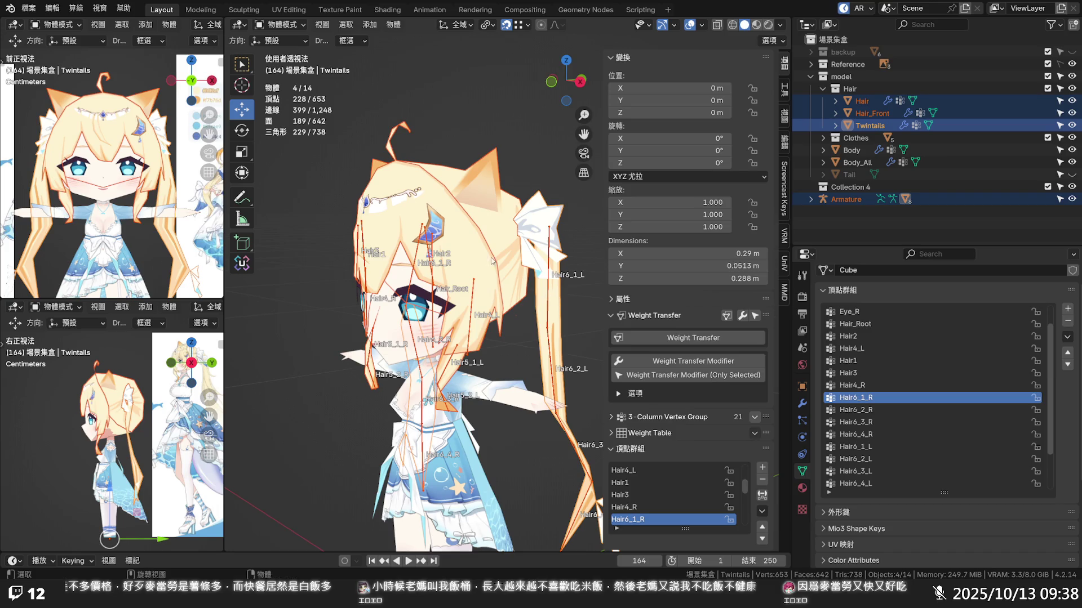
{"action": "left_click", "coordinate": [279, 25]}
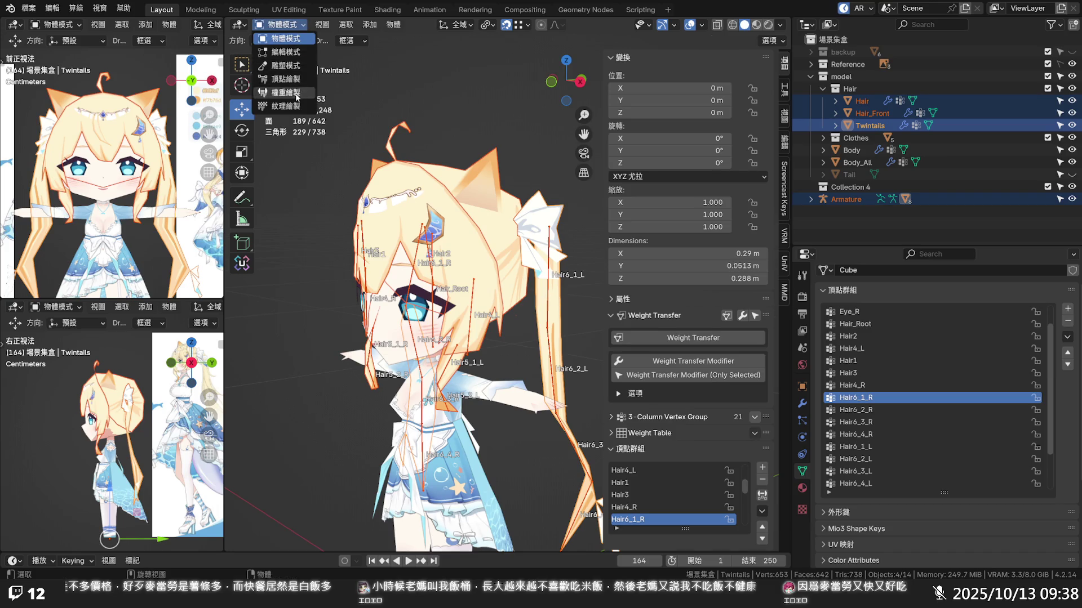
{"action": "left_click", "coordinate": [284, 95]}
{"action": "mouse_move", "coordinate": [412, 187]}
{"action": "middle_mouse_down"}
{"action": "mouse_move", "coordinate": [534, 240]}
{"action": "mouse_move", "coordinate": [540, 265]}
{"action": "middle_mouse_up"}
{"action": "scroll", "coordinate": [541, 264], "scroll_direction": "up", "scroll_amount": 4}
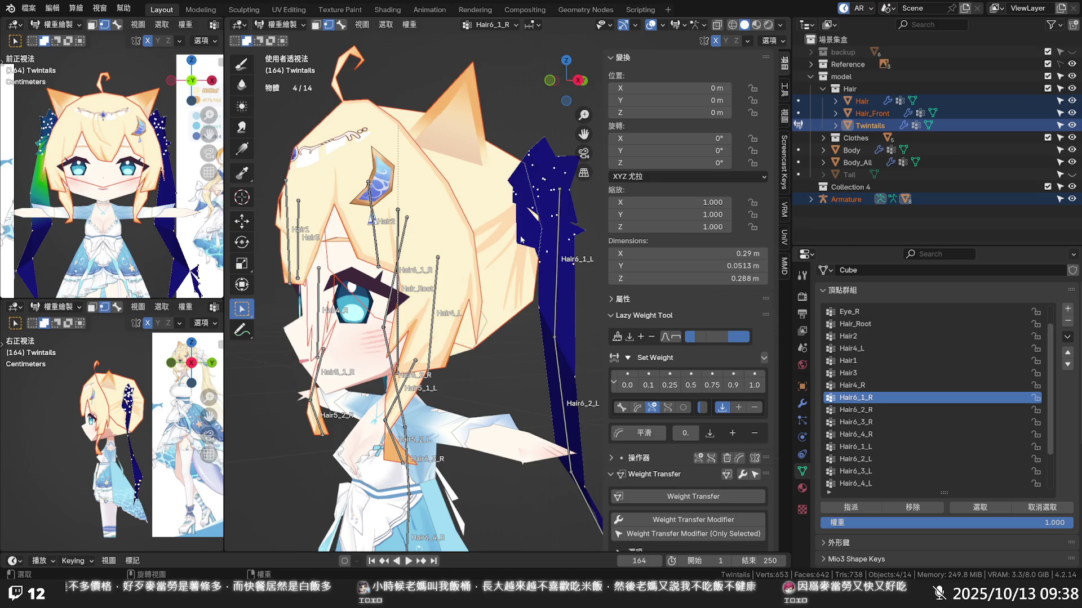
{"action": "left_click", "coordinate": [285, 43]}
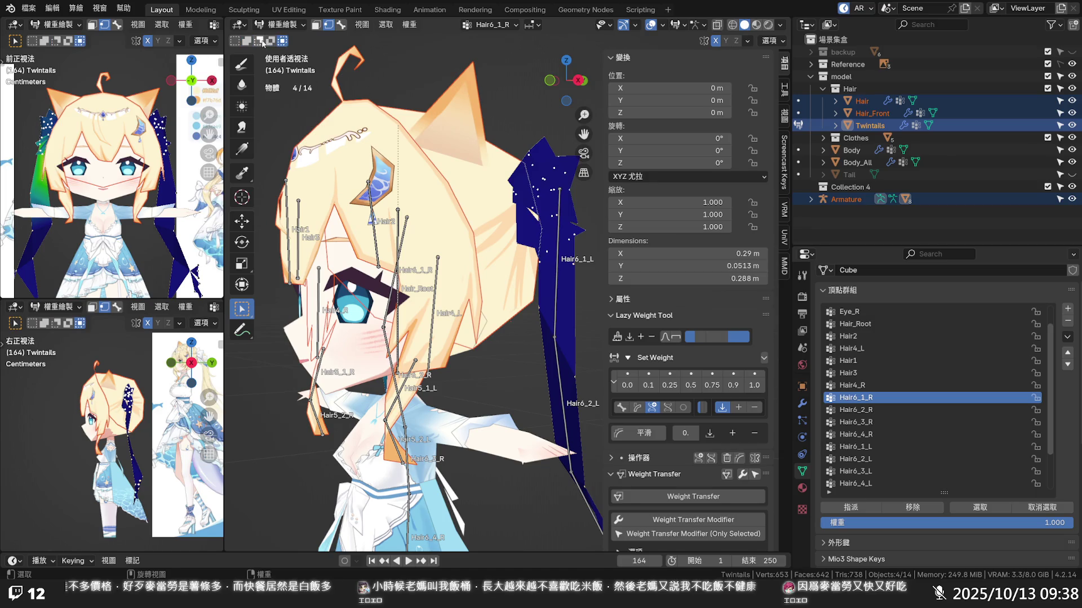
- Turn off vertex selection masking and select the Hair6_1_L bone to view its twintail weights
{"action": "left_click", "coordinate": [247, 40]}
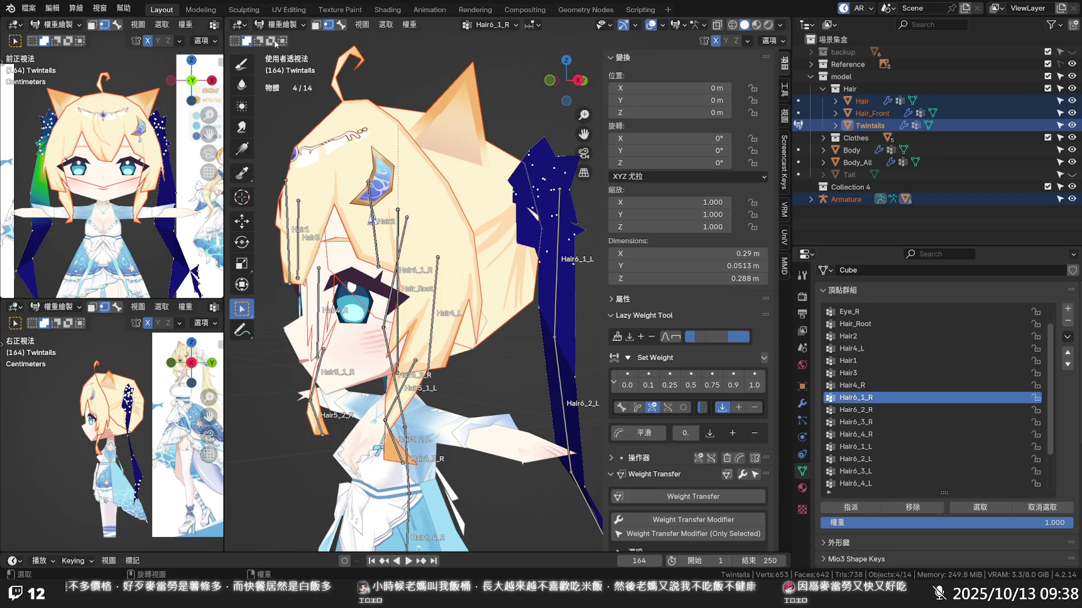
{"action": "left_click", "coordinate": [340, 25]}
{"action": "left_click", "coordinate": [555, 282]}
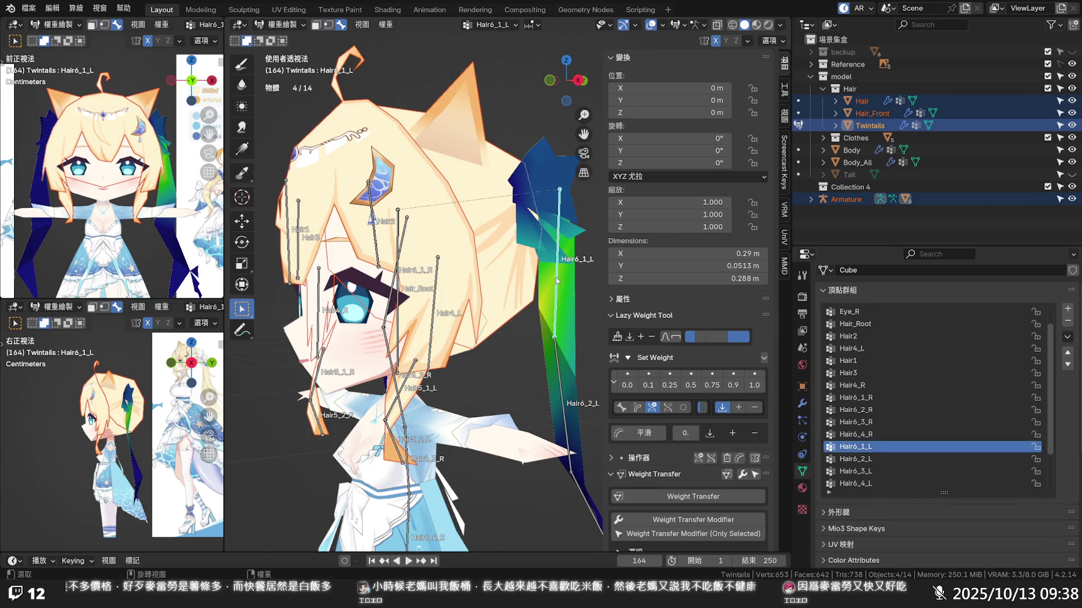
{"action": "mouse_move", "coordinate": [558, 302]}
{"action": "middle_mouse_down"}
{"action": "mouse_move", "coordinate": [511, 276]}
{"action": "mouse_move", "coordinate": [572, 302]}
{"action": "middle_mouse_up"}
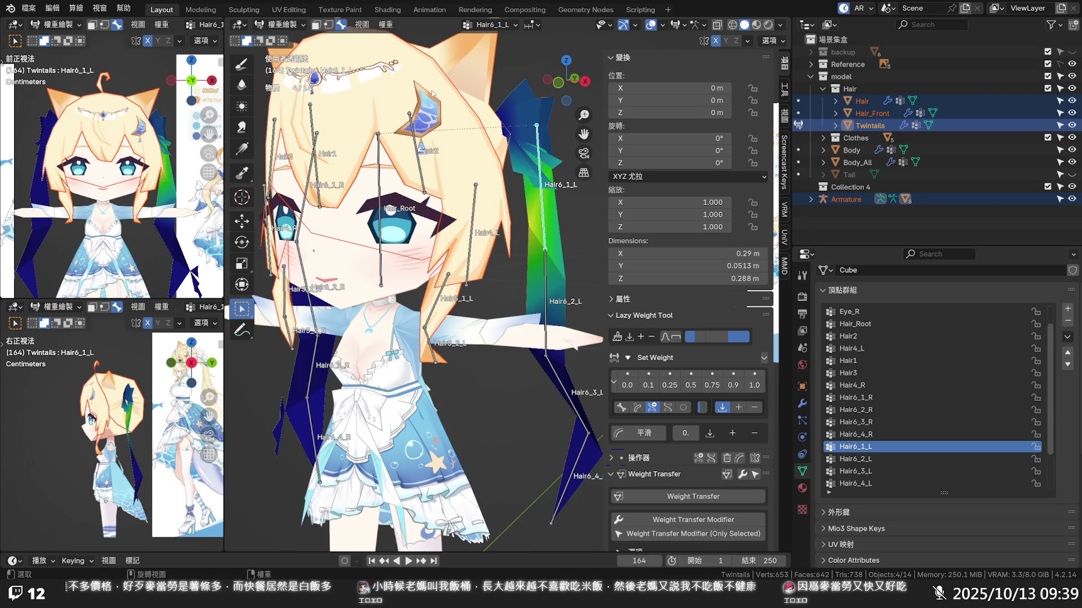
- Test-bend the left twintail by rotating Hair6_1_L, cancel to restore the rest pose, then select Hair6_2_L
{"action": "left_click", "coordinate": [243, 245]}
{"action": "scroll", "coordinate": [559, 111], "scroll_direction": "down", "scroll_amount": 3}
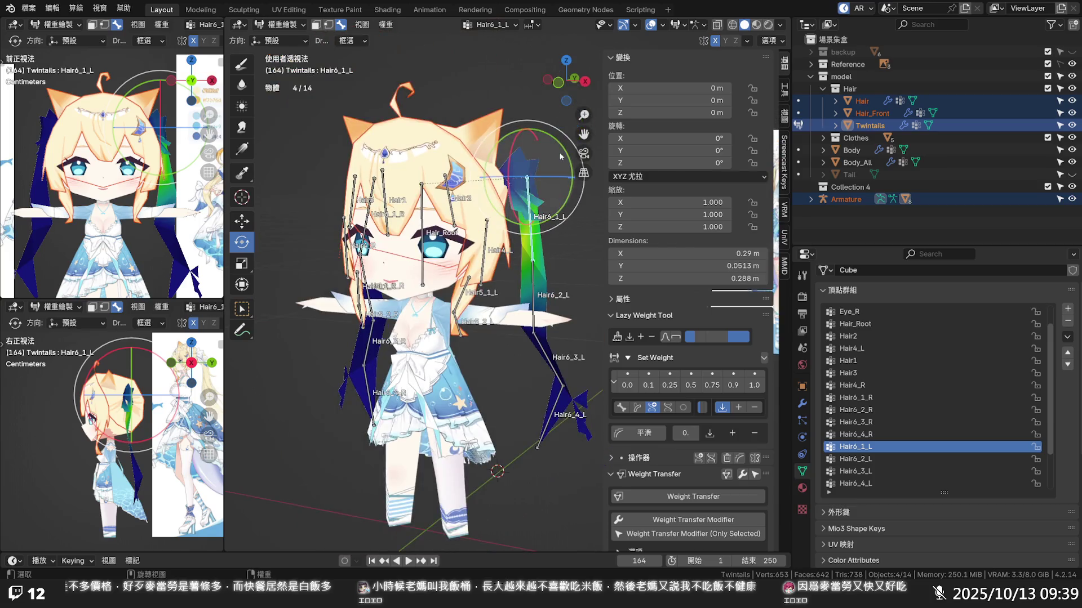
{"action": "left_click_drag", "start_coordinate": [550, 143], "coordinate": [553, 146]}
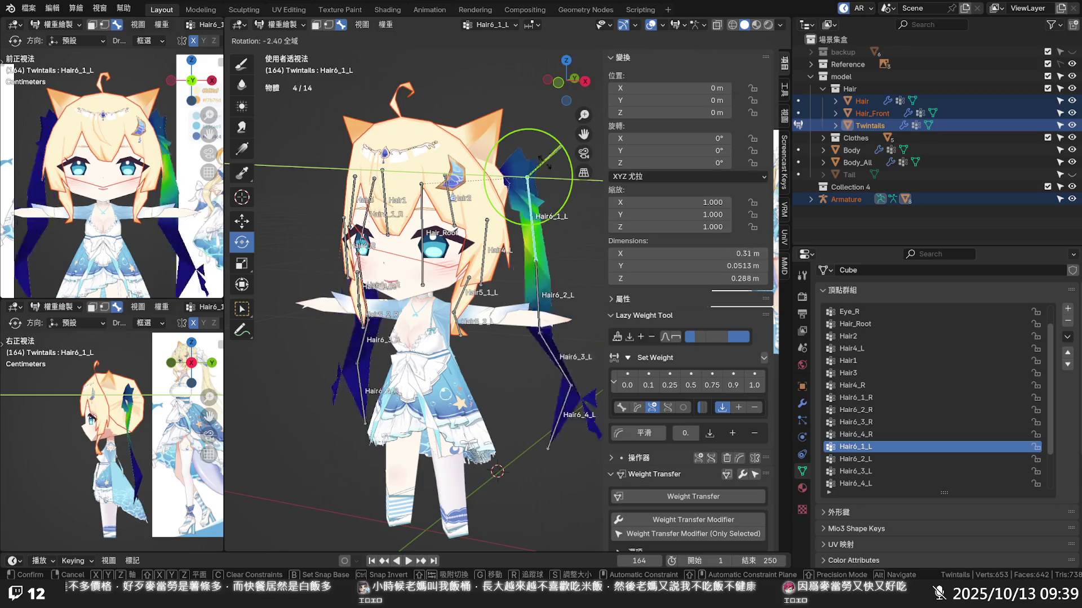
{"action": "left_click_drag", "start_coordinate": [553, 146], "coordinate": [530, 161]}
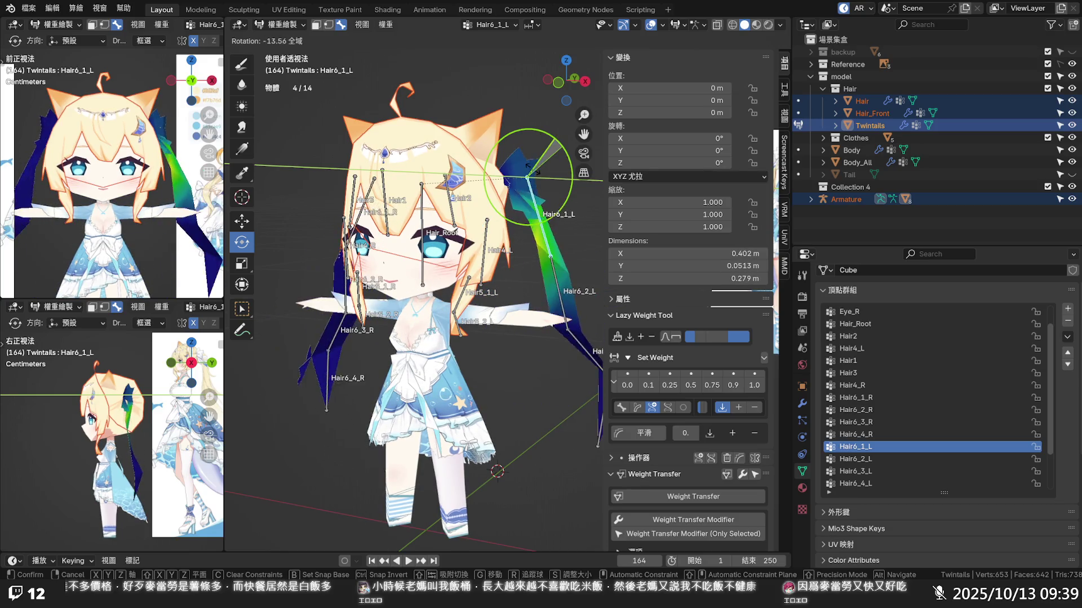
{"action": "right_click", "coordinate": [530, 160]}
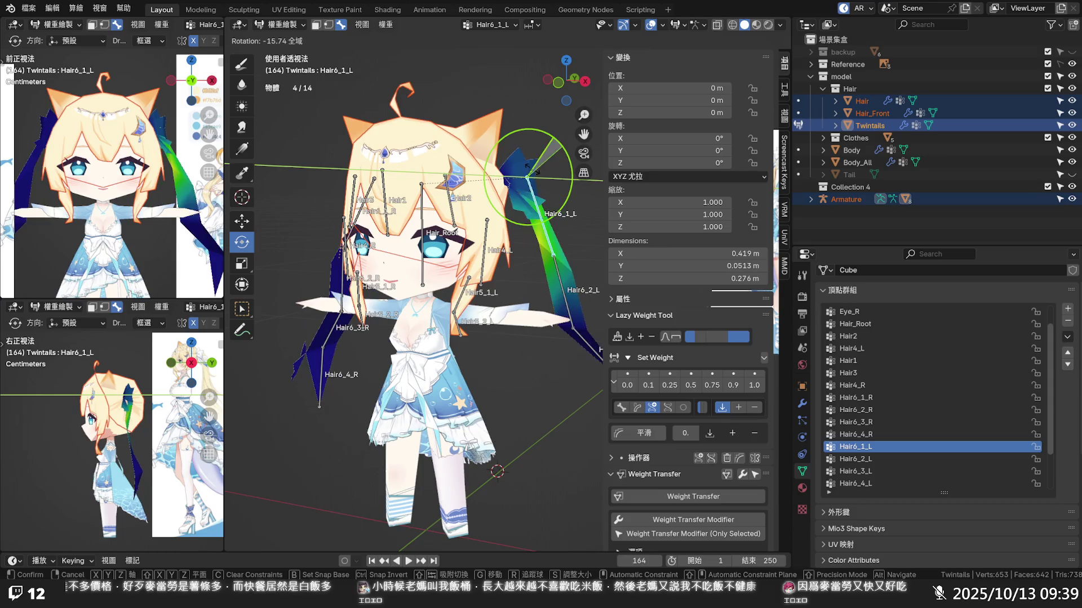
{"action": "left_click", "coordinate": [534, 283]}
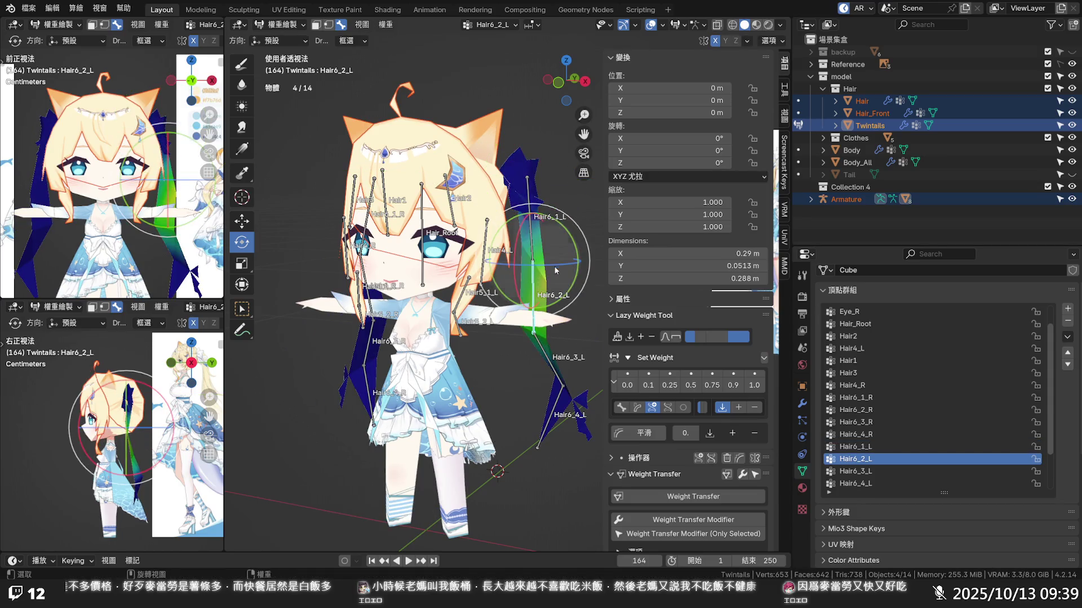
- Rotate Hair6_2_L and Hair6_3_L (including a view-axis rotation) to bend the left twintail
{"action": "left_click_drag", "start_coordinate": [576, 240], "coordinate": [563, 254]}
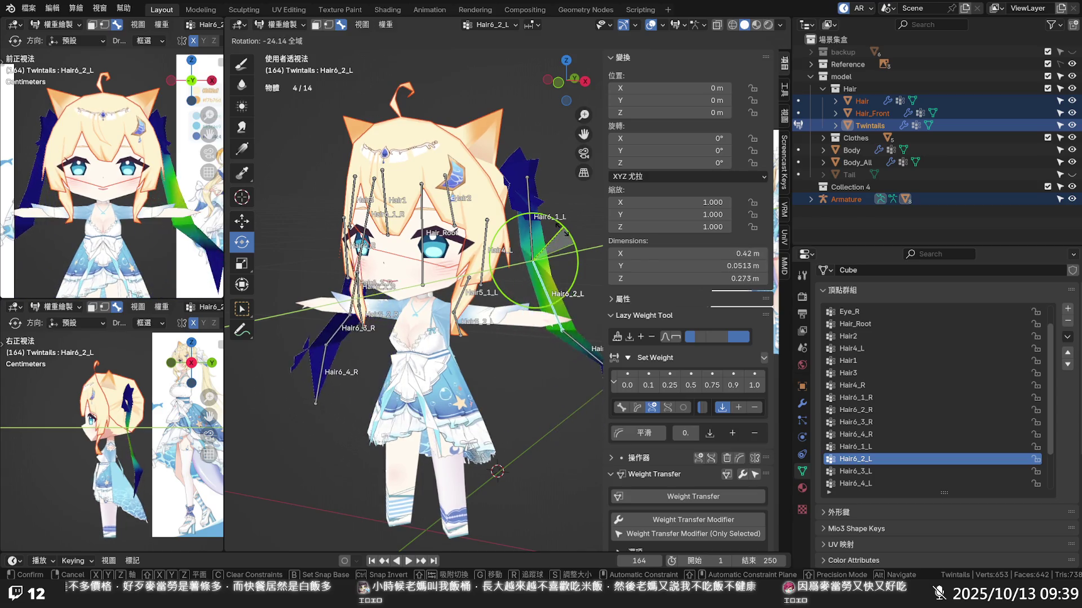
{"action": "left_click", "coordinate": [540, 254]}
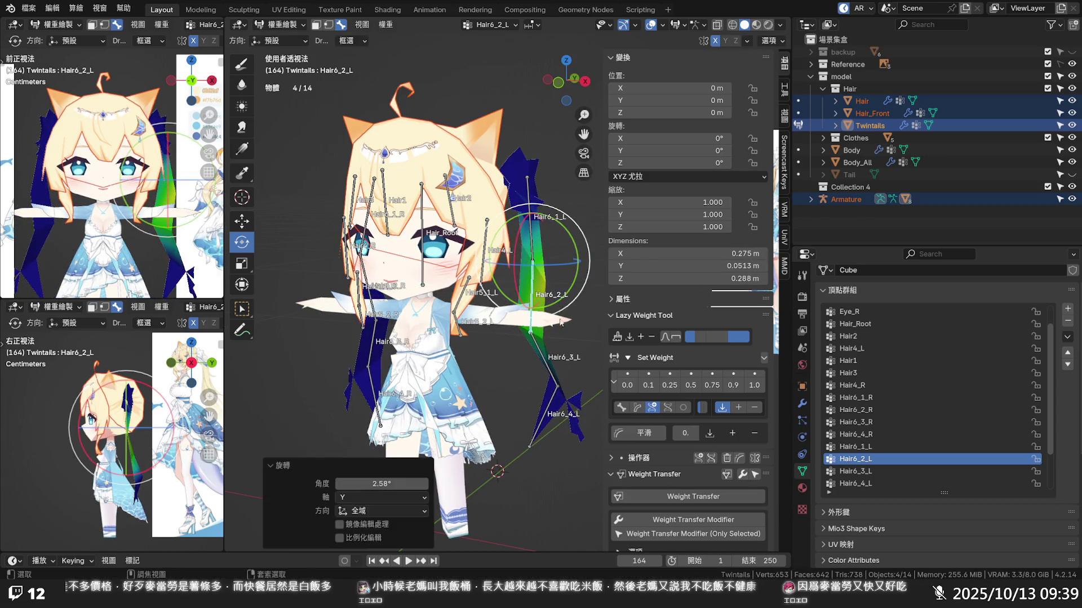
{"action": "left_click", "coordinate": [548, 362]}
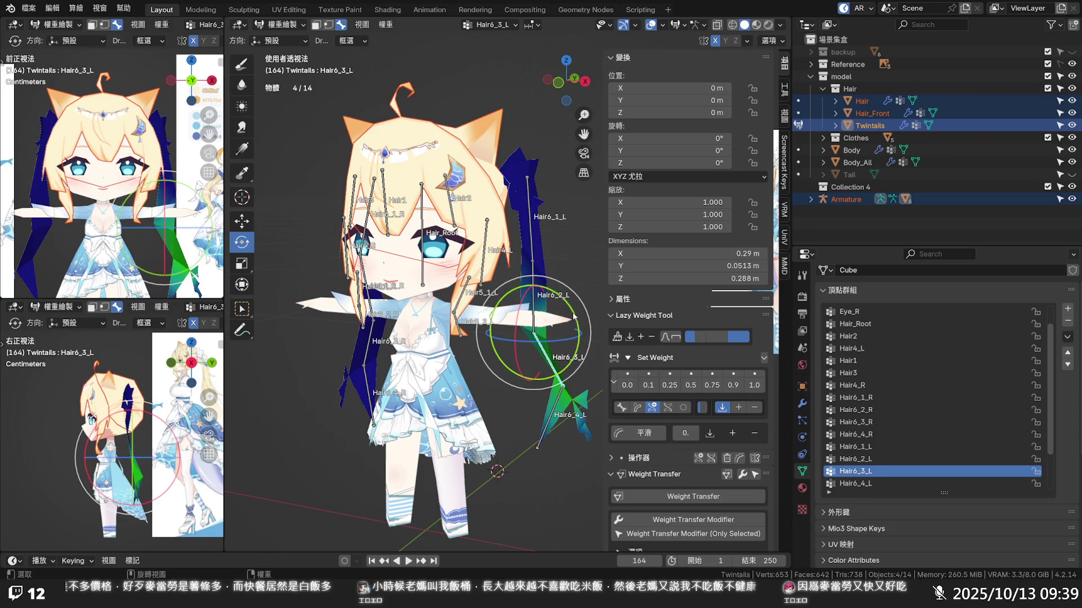
{"action": "mouse_move", "coordinate": [580, 315]}
{"action": "left_mouse_down"}
{"action": "mouse_move", "coordinate": [569, 298]}
{"action": "mouse_move", "coordinate": [554, 308]}
{"action": "mouse_move", "coordinate": [548, 348]}
{"action": "left_mouse_up"}
{"action": "key", "text": "r"}
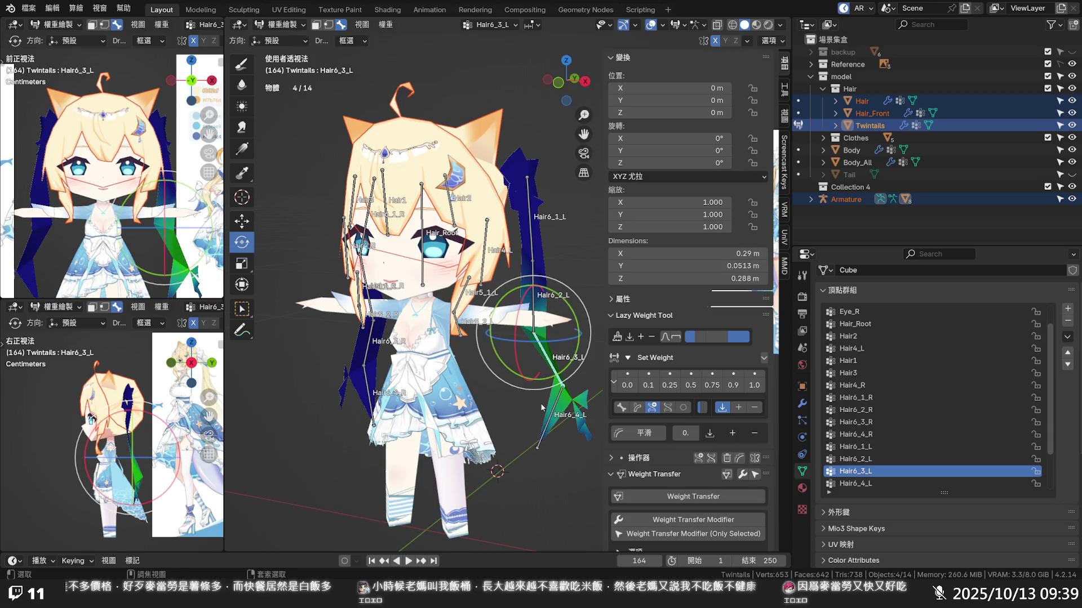
{"action": "left_click", "coordinate": [563, 349]}
- Rotate Hair6_4_L with a trackball rotation and then a Y-axis rotation to test the tip weights
{"action": "left_click", "coordinate": [552, 415]}
{"action": "key", "text": "r"}
{"action": "key", "text": "r"}
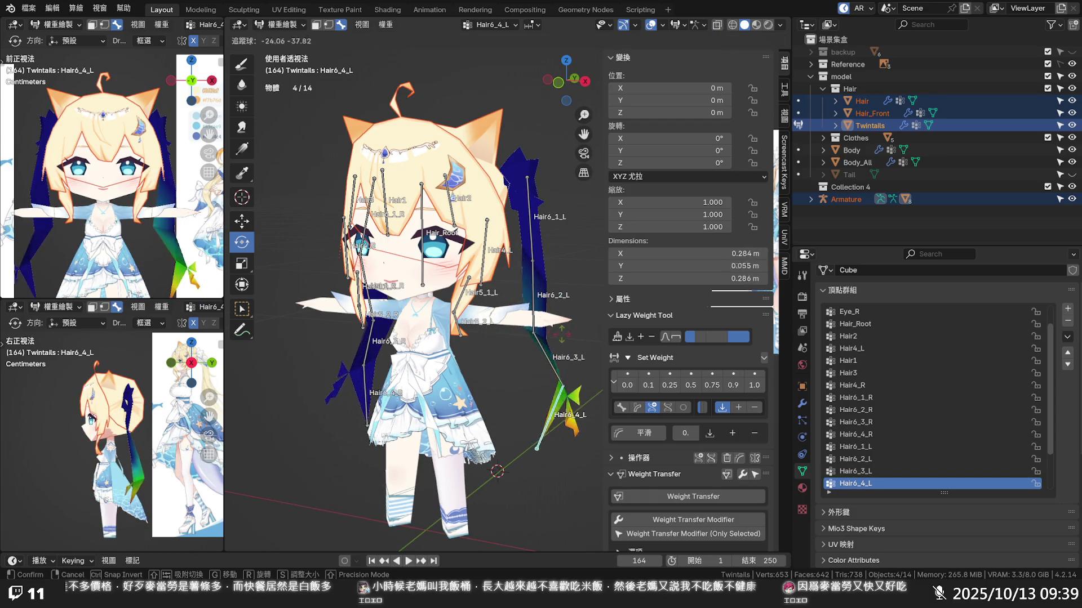
{"action": "left_click", "coordinate": [522, 347]}
{"action": "middle_click_drag", "start_coordinate": [521, 346], "coordinate": [549, 355]}
{"action": "scroll", "coordinate": [550, 355], "scroll_direction": "down", "scroll_amount": 3}
{"action": "scroll", "coordinate": [559, 357], "scroll_direction": "up", "scroll_amount": 3}
{"action": "scroll", "coordinate": [568, 360], "scroll_direction": "down", "scroll_amount": 1}
{"action": "key", "text": "r"}
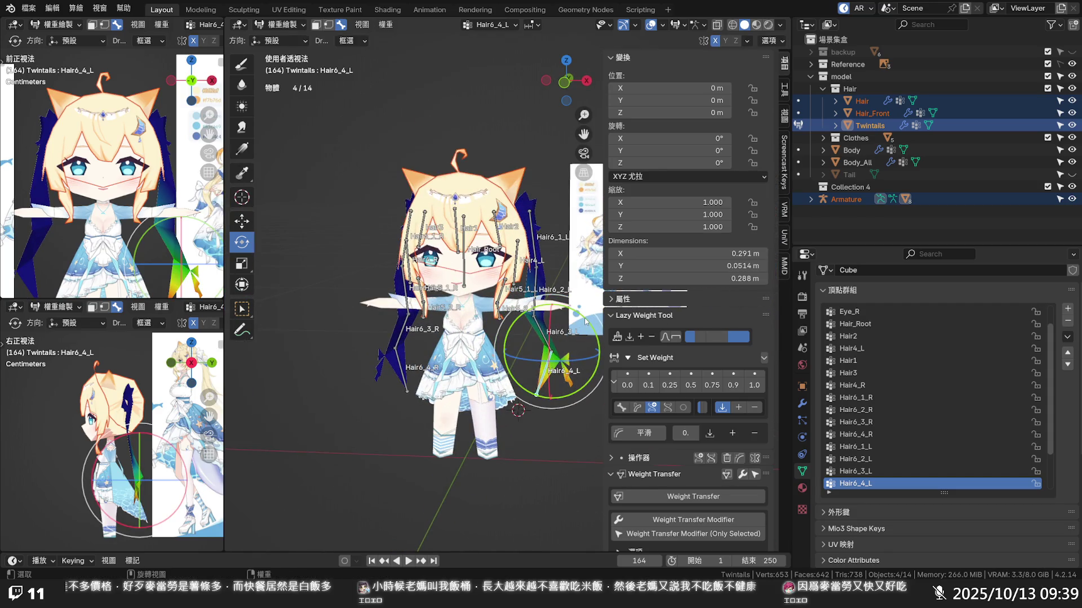
{"action": "key", "text": "y"}
{"action": "left_click", "coordinate": [575, 318]}
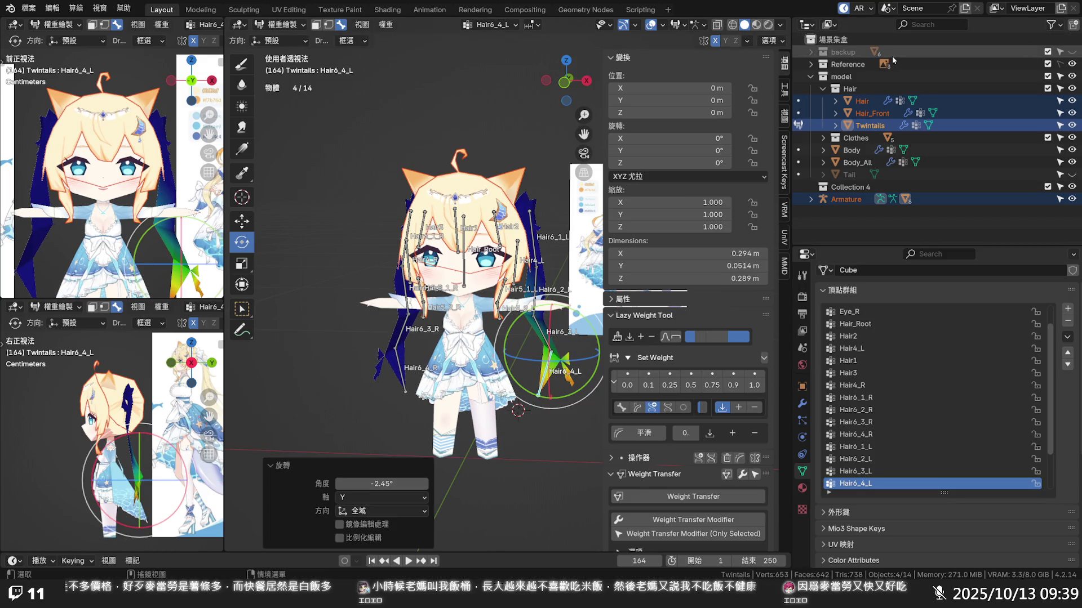
- Hide the Reference collection, undo a further Hair6_4_L Y rotation, and enter Edit Mode on Twintails
{"action": "left_click", "coordinate": [1072, 64]}
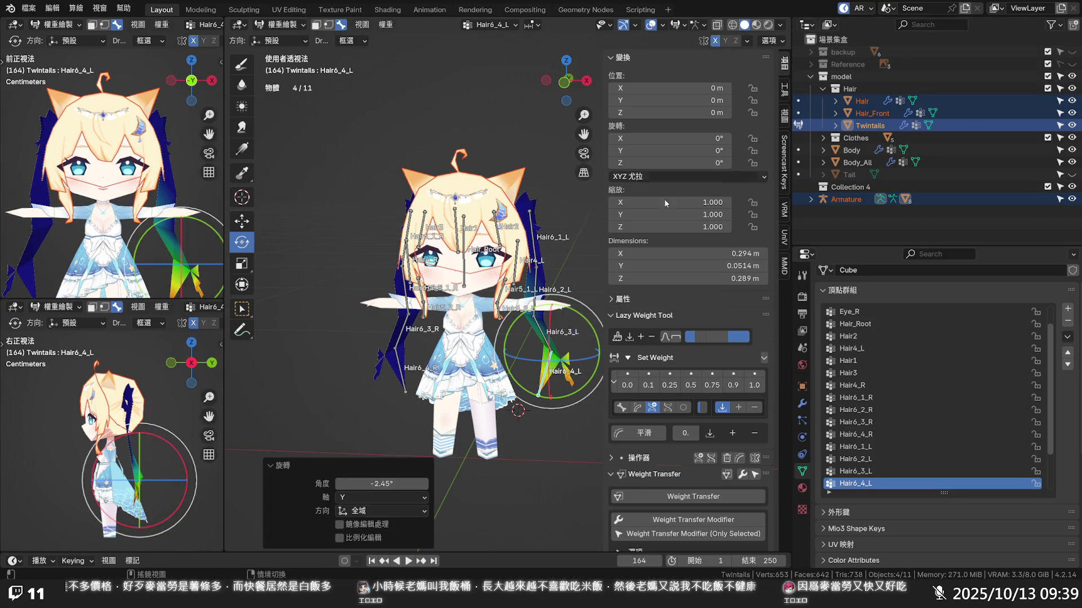
{"action": "scroll", "coordinate": [469, 258], "scroll_direction": "up", "scroll_amount": 3}
{"action": "middle_click_drag", "start_coordinate": [467, 261], "coordinate": [440, 213], "text": "shift"}
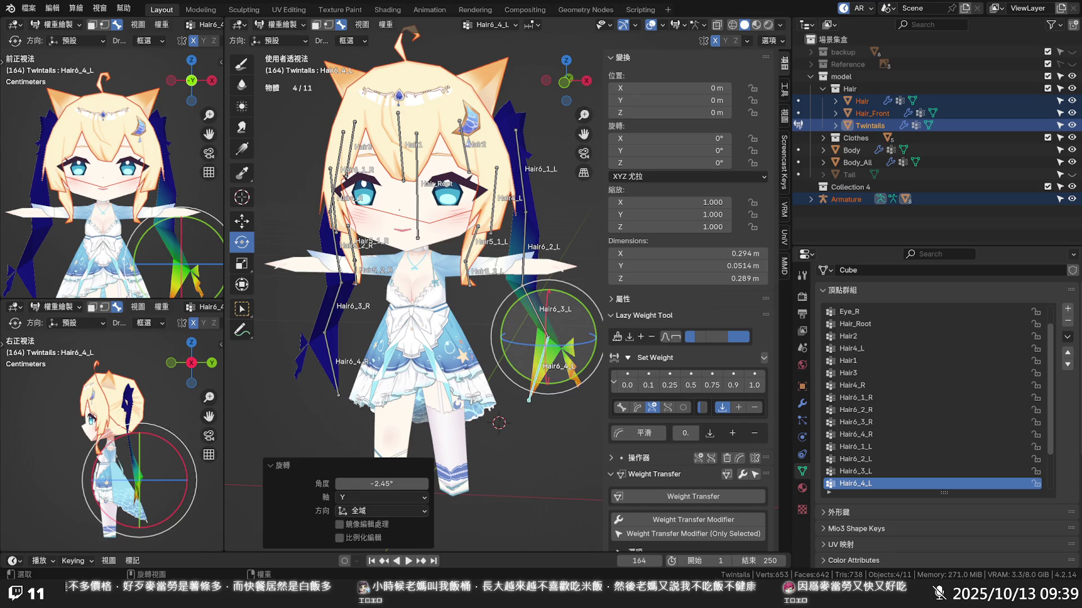
{"action": "left_click_drag", "start_coordinate": [576, 319], "coordinate": [543, 400]}
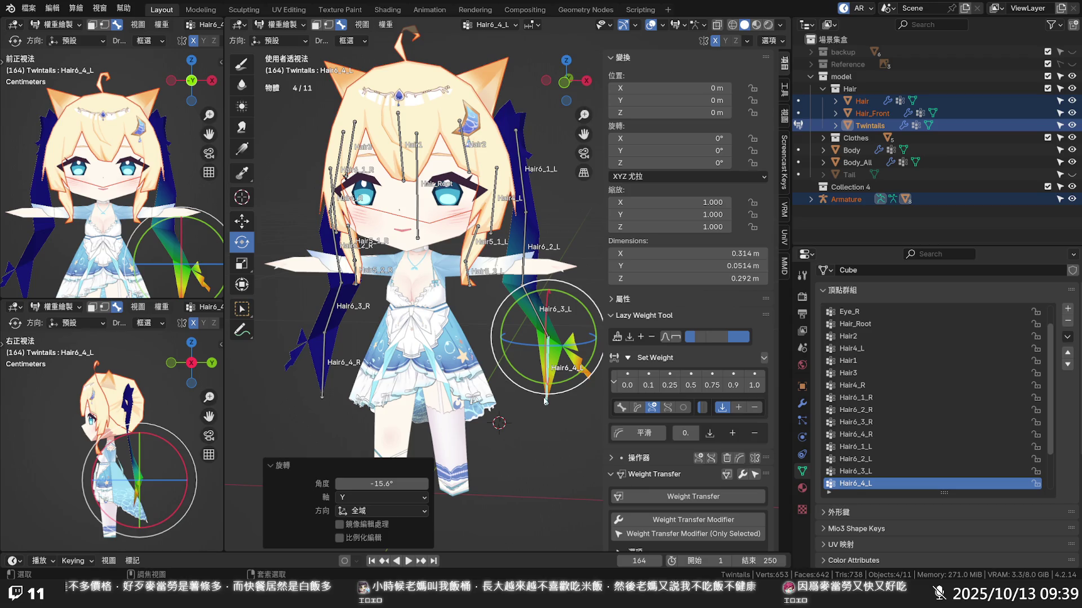
{"action": "key", "text": "ctrl+z"}
{"action": "key", "text": "Tab"}
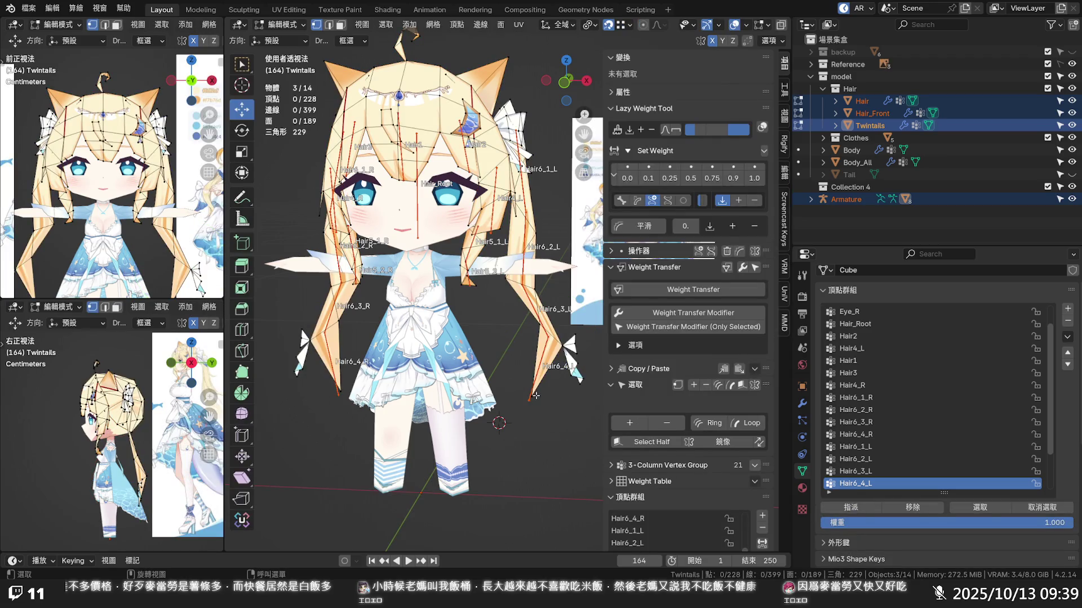
- Select a hair-tip vertex and return Twintails to Weight Paint mode
{"action": "left_click", "coordinate": [536, 395]}
{"action": "left_click", "coordinate": [301, 27]}
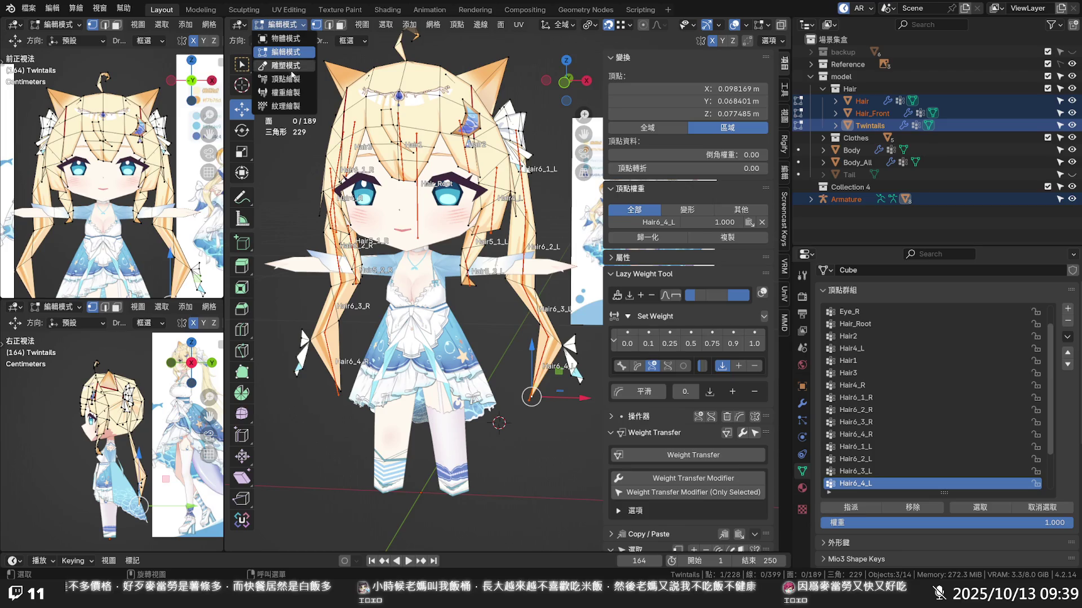
{"action": "left_click", "coordinate": [292, 92]}
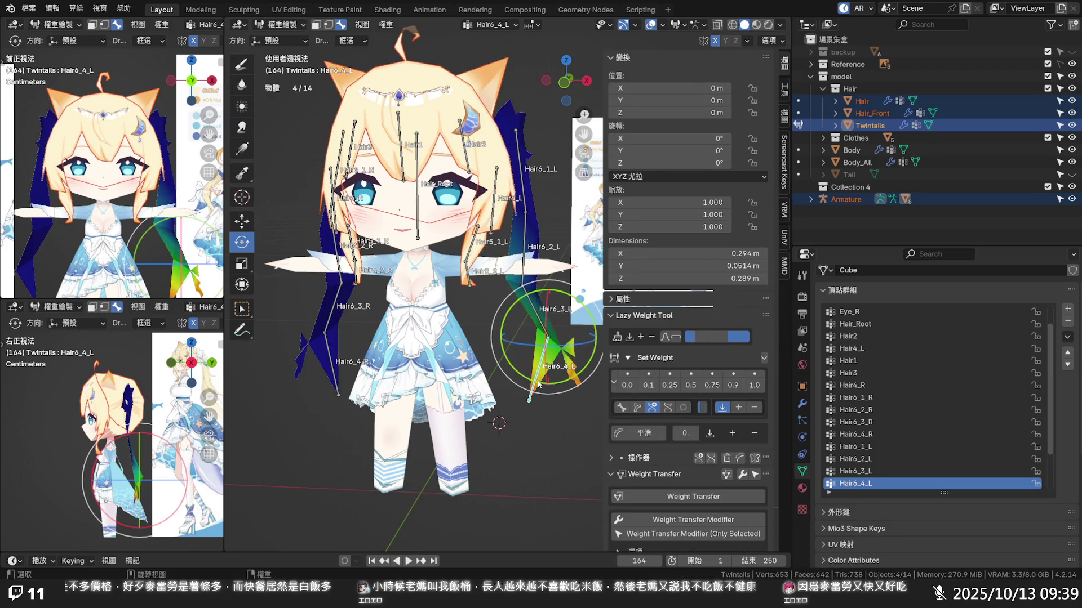
{"action": "scroll", "coordinate": [539, 379], "scroll_direction": "up", "scroll_amount": 3}
{"action": "middle_click_drag", "start_coordinate": [526, 375], "coordinate": [489, 354], "text": "shift"}
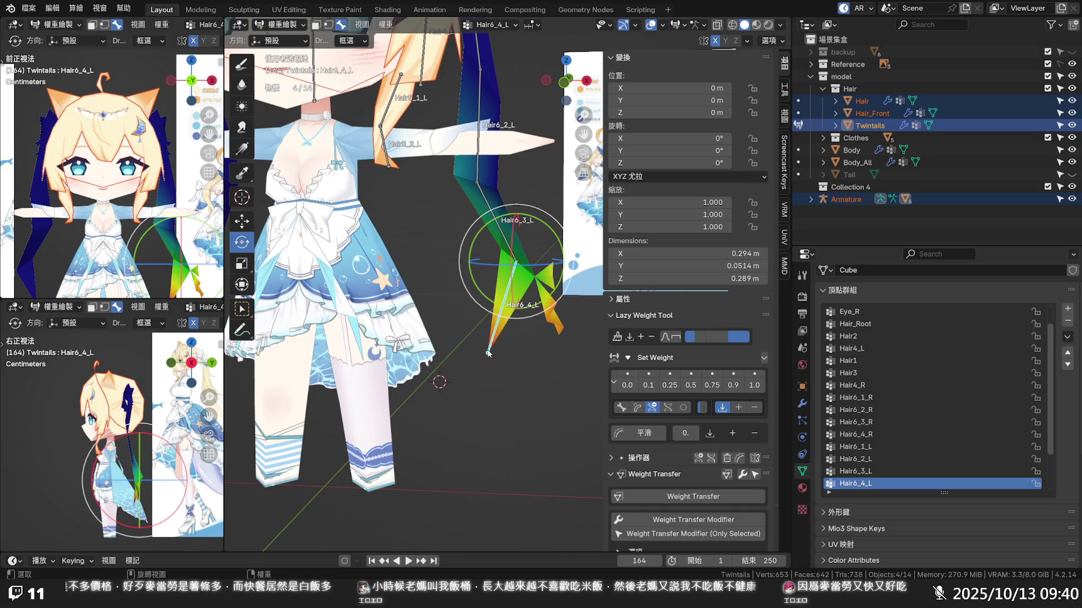
{"action": "scroll", "coordinate": [638, 356], "scroll_direction": "down", "scroll_amount": 1}
{"action": "scroll", "coordinate": [637, 323], "scroll_direction": "up", "scroll_amount": 1}
{"action": "left_click", "coordinate": [640, 301]}
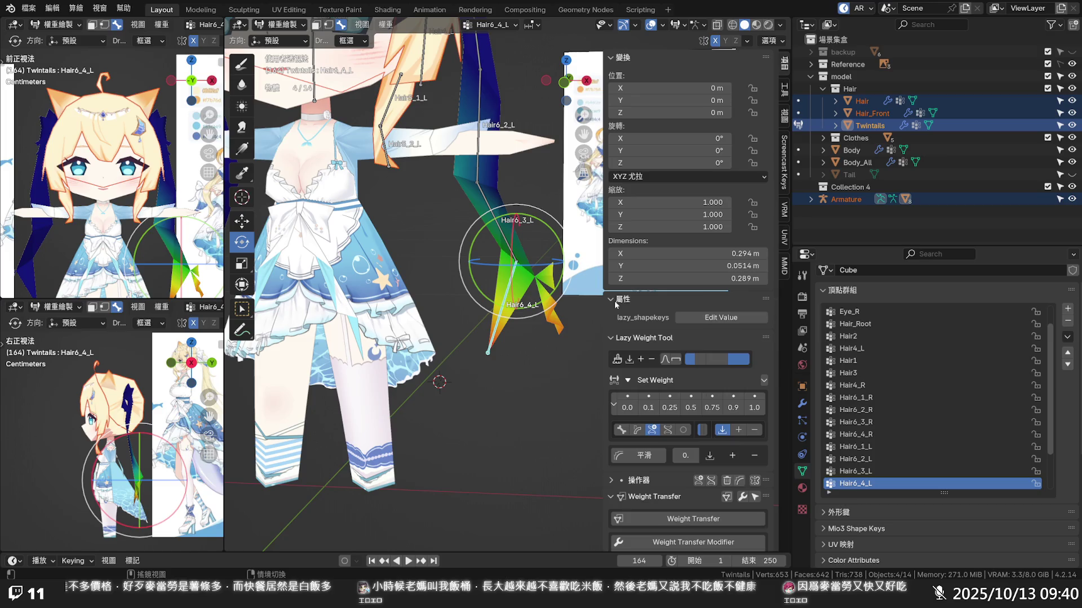
{"action": "left_click", "coordinate": [640, 305]}
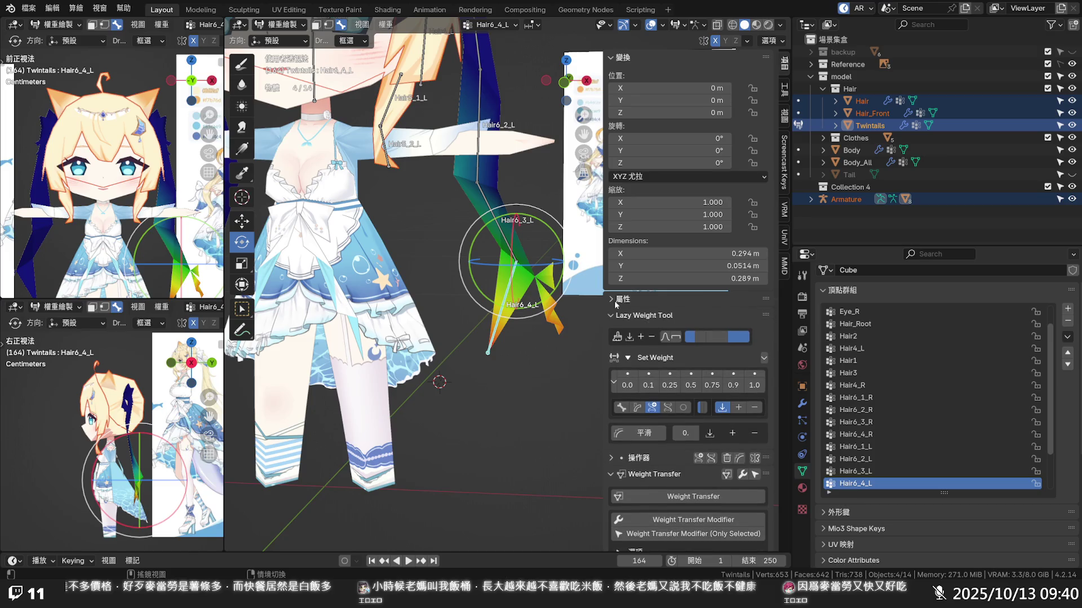
- Leave only Twintails selected, enable vertex selection masking, and select a vertex shared by Hair6_3_L and Hair6_4_L
{"action": "left_click", "coordinate": [549, 333]}
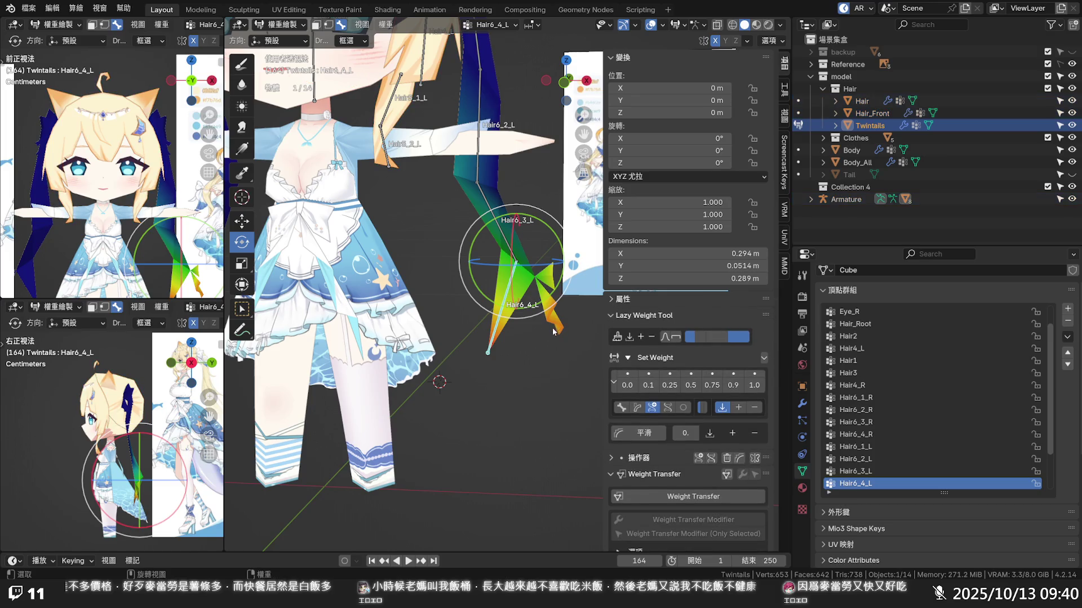
{"action": "left_click", "coordinate": [316, 26]}
{"action": "left_click", "coordinate": [328, 24]}
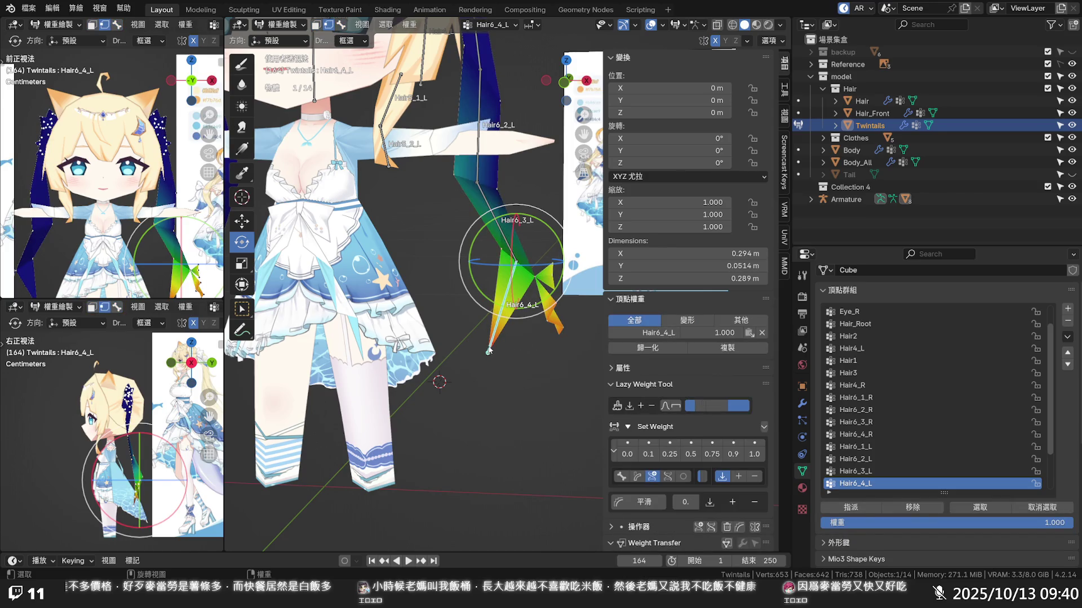
{"action": "left_click", "coordinate": [534, 279]}
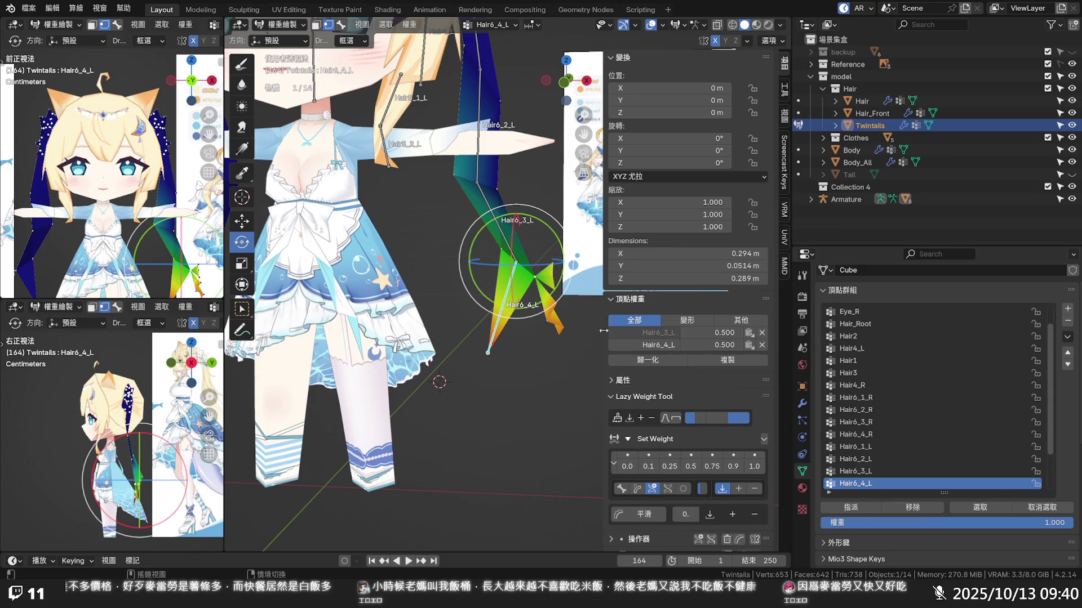
- With Hair6_3_L active, set the tip vertex to 0.100 Hair6_3_L / 0.900 Hair6_4_L, then paint more Hair6_3_L weight
{"action": "left_click", "coordinate": [635, 330]}
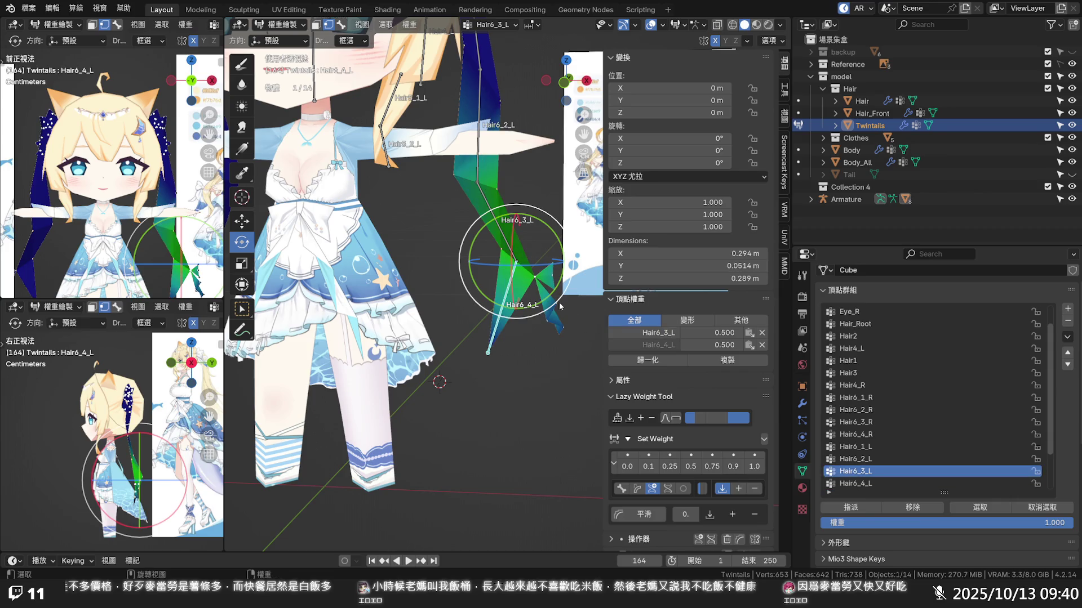
{"action": "left_click", "coordinate": [501, 256]}
{"action": "left_click", "coordinate": [550, 319]}
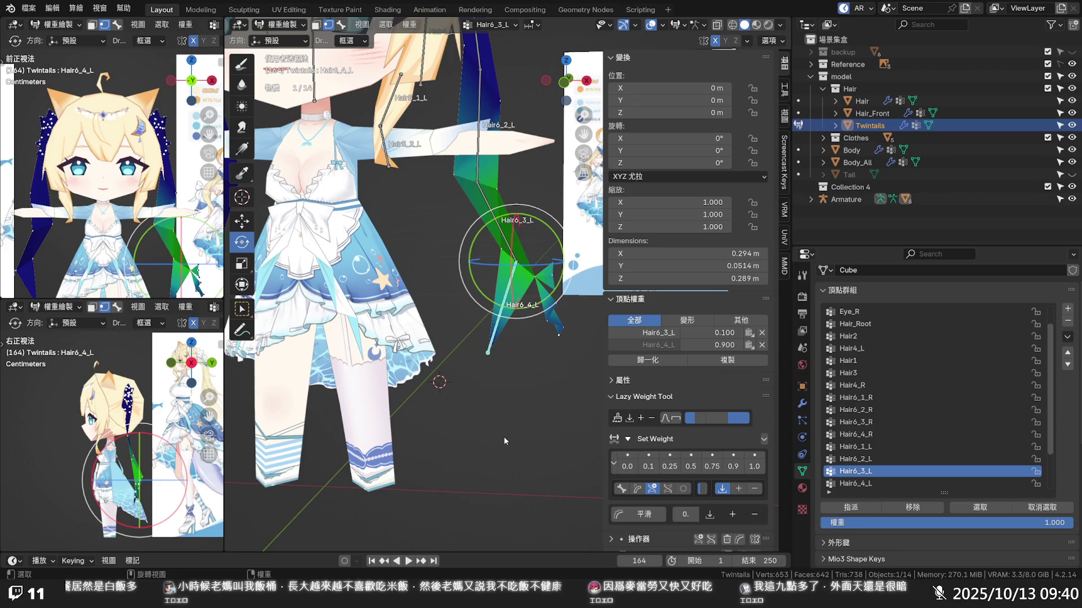
{"action": "left_click_drag", "start_coordinate": [514, 266], "coordinate": [533, 281]}
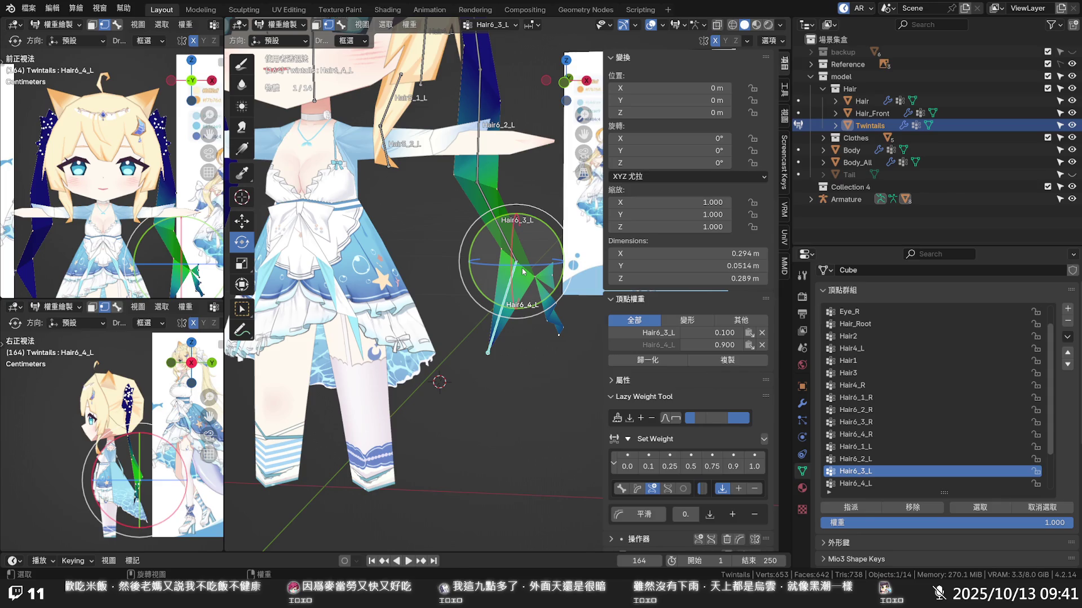
- Reset the tip vertex's weights to an even 0.500 split between Hair6_3_L and Hair6_4_L
{"action": "left_click", "coordinate": [524, 272]}
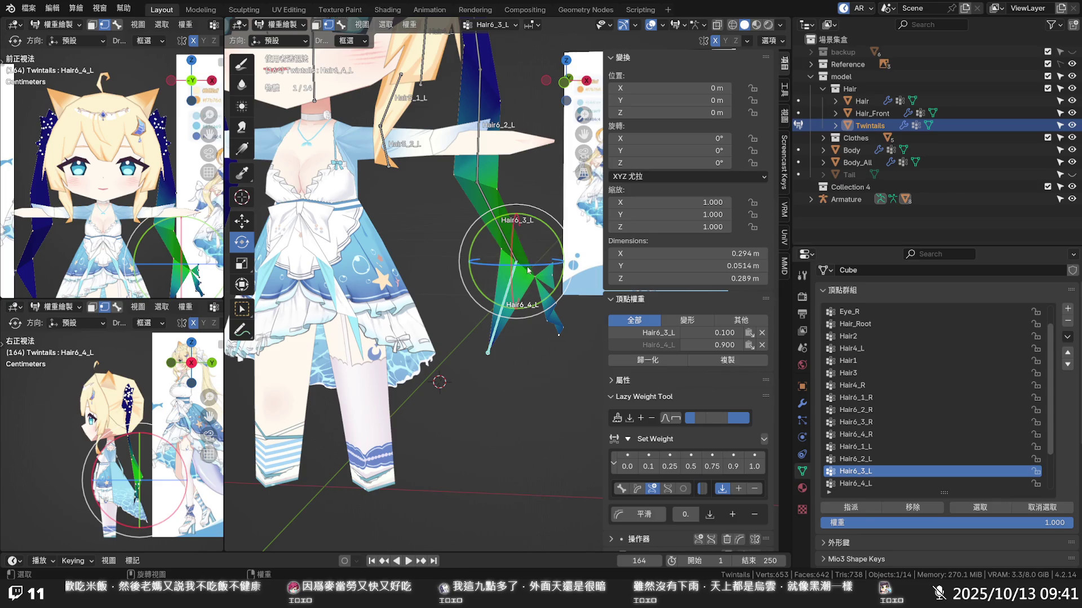
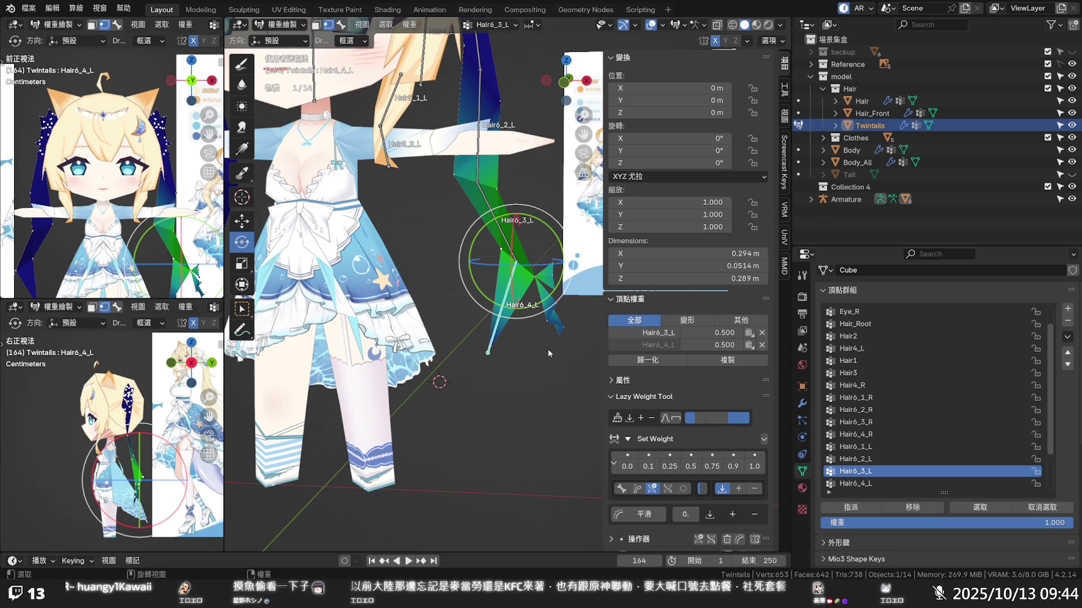
{"action": "scroll", "coordinate": [560, 229], "scroll_direction": "down", "scroll_amount": 3}
{"action": "scroll", "coordinate": [561, 231], "scroll_direction": "up", "scroll_amount": 5}
- Rotate Hair6_4_L and Hair6_3_L to bend the left twintail and check its deformation
{"action": "mouse_move", "coordinate": [561, 230]}
{"action": "left_mouse_down"}
{"action": "mouse_move", "coordinate": [545, 218]}
{"action": "mouse_move", "coordinate": [558, 265]}
{"action": "left_mouse_up"}
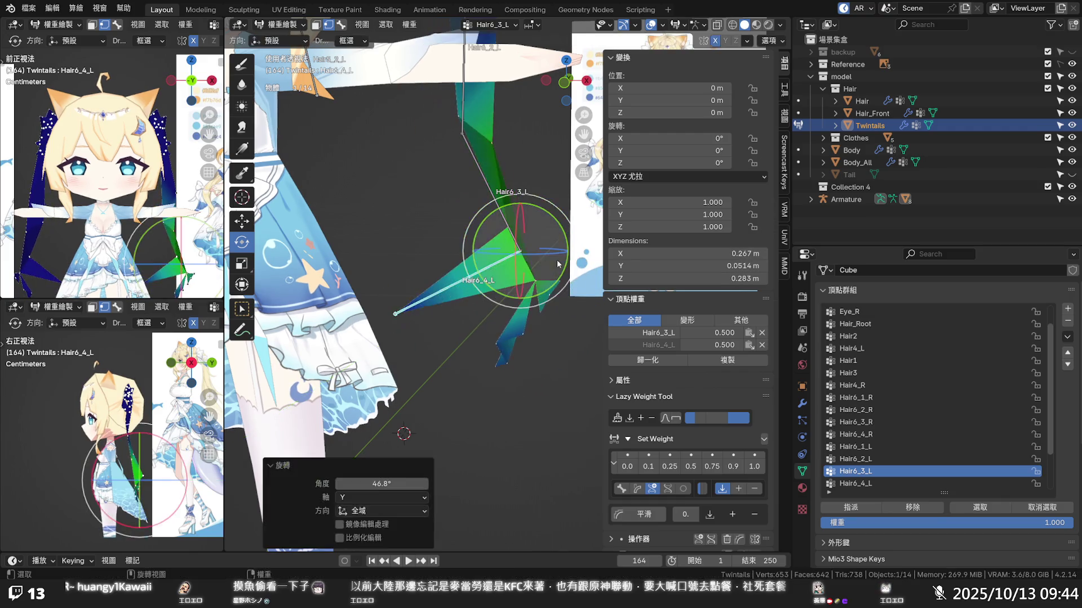
{"action": "scroll", "coordinate": [534, 250], "scroll_direction": "down", "scroll_amount": 3}
{"action": "mouse_move", "coordinate": [528, 197]}
{"action": "middle_mouse_down"}
{"action": "mouse_move", "coordinate": [431, 199]}
{"action": "mouse_move", "coordinate": [541, 245]}
{"action": "middle_mouse_up"}
{"action": "left_click_drag", "start_coordinate": [541, 245], "coordinate": [487, 209]}
{"action": "middle_click_drag", "start_coordinate": [487, 209], "coordinate": [557, 220]}
{"action": "key", "text": "Tab"}
- Make the Hair mesh active and bring it into weight painting from object mode
{"action": "left_click", "coordinate": [446, 223]}
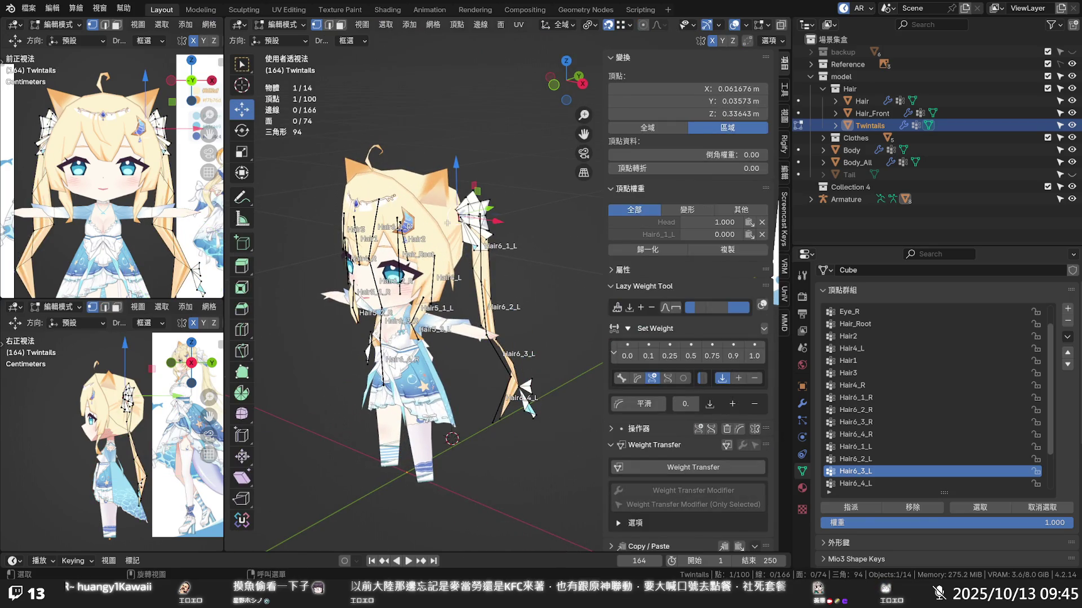
{"action": "left_click", "coordinate": [283, 25]}
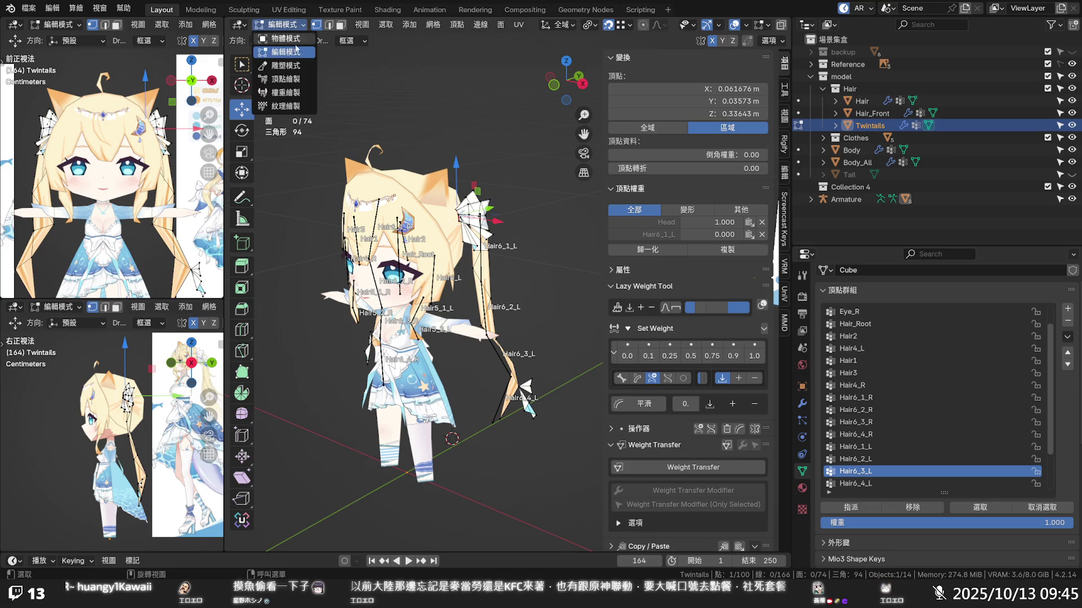
{"action": "left_click", "coordinate": [282, 39]}
{"action": "left_click", "coordinate": [449, 227]}
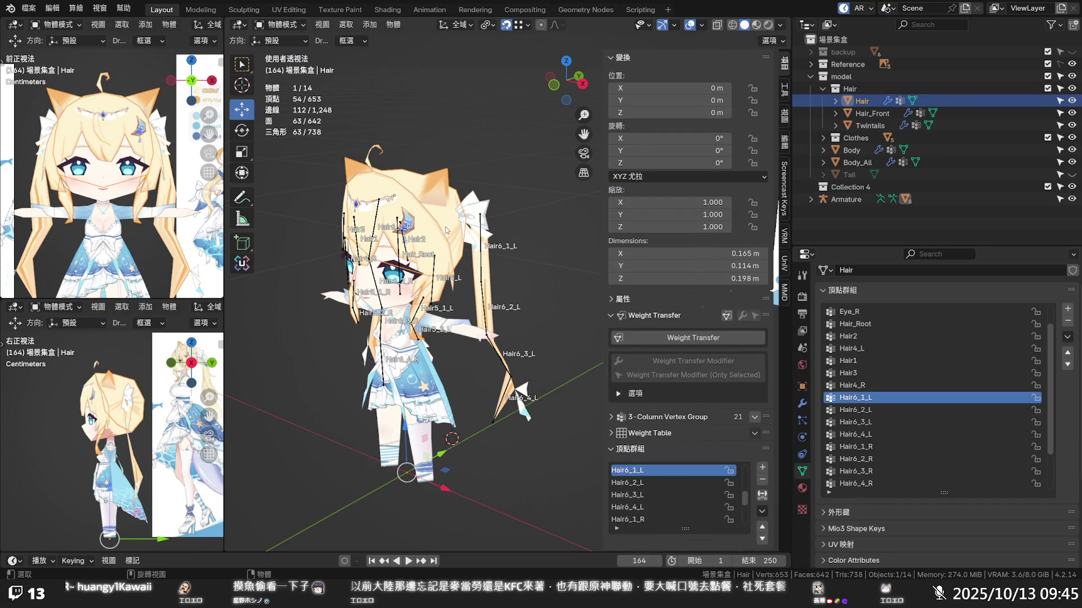
{"action": "middle_click_drag", "start_coordinate": [449, 236], "coordinate": [412, 230]}
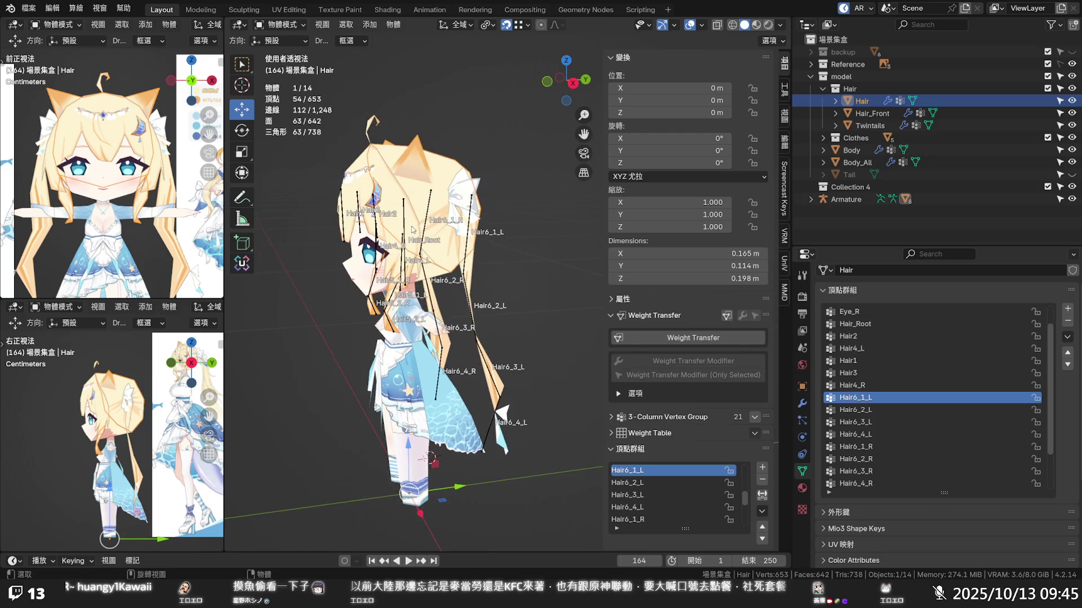
{"action": "left_click", "coordinate": [283, 25]}
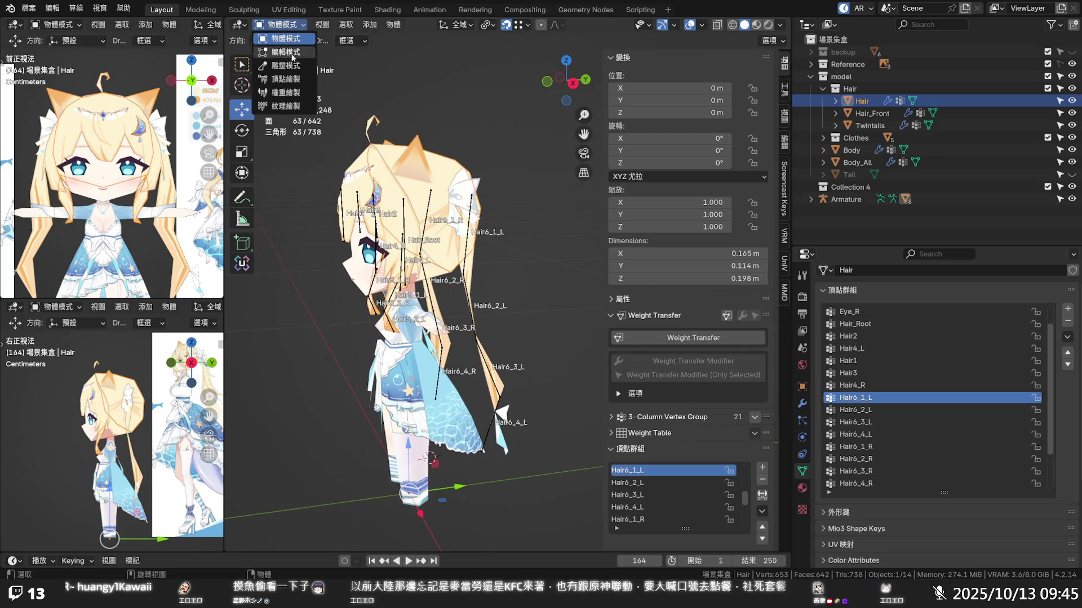
{"action": "left_click", "coordinate": [294, 88]}
{"action": "middle_click_drag", "start_coordinate": [294, 90], "coordinate": [338, 93]}
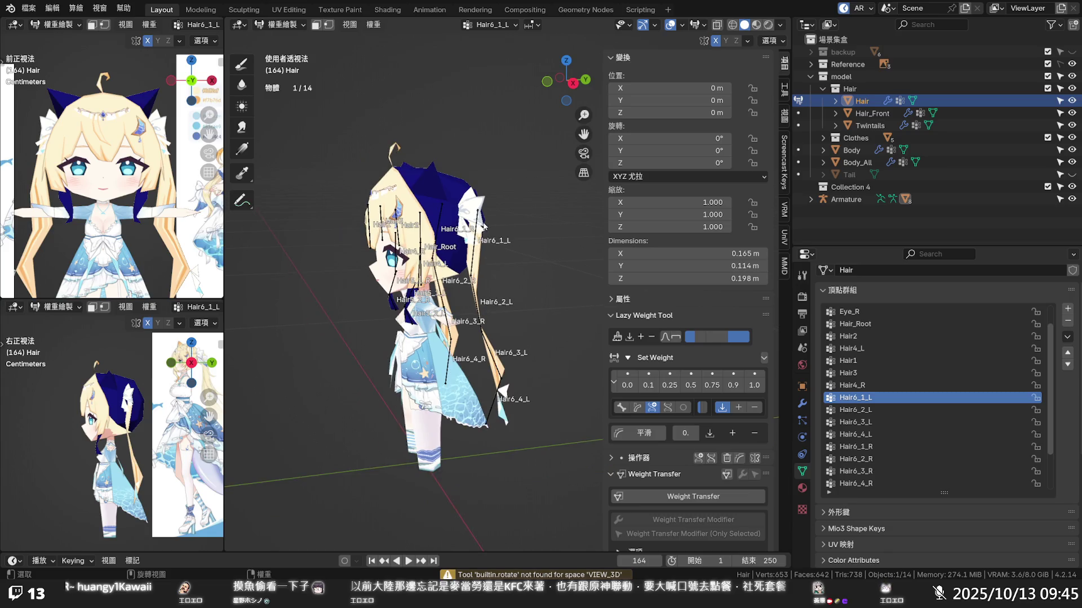
{"action": "left_click", "coordinate": [441, 206]}
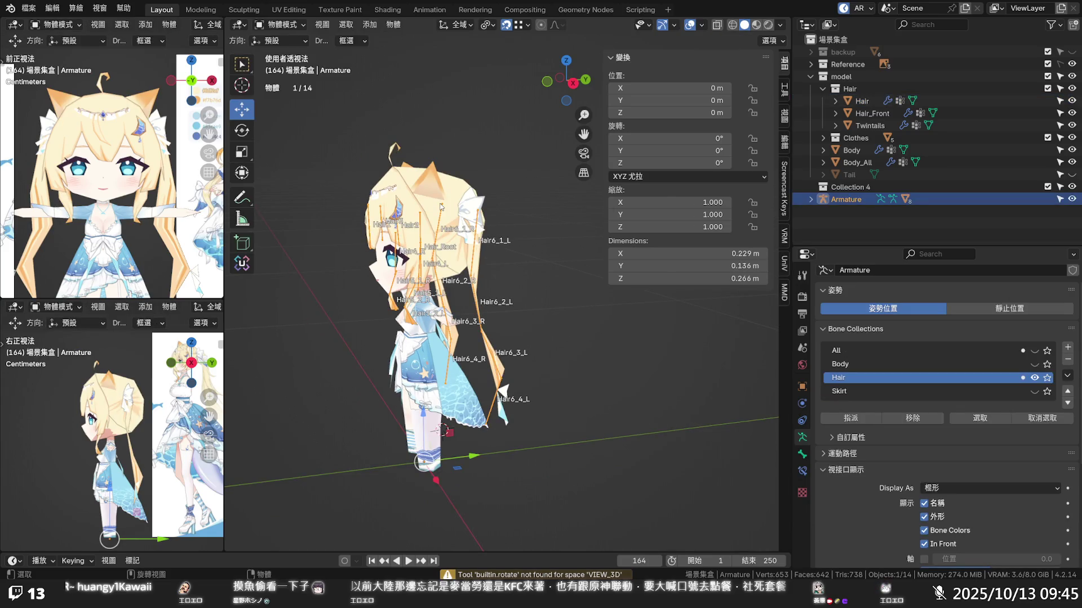
{"action": "left_click", "coordinate": [284, 26]}
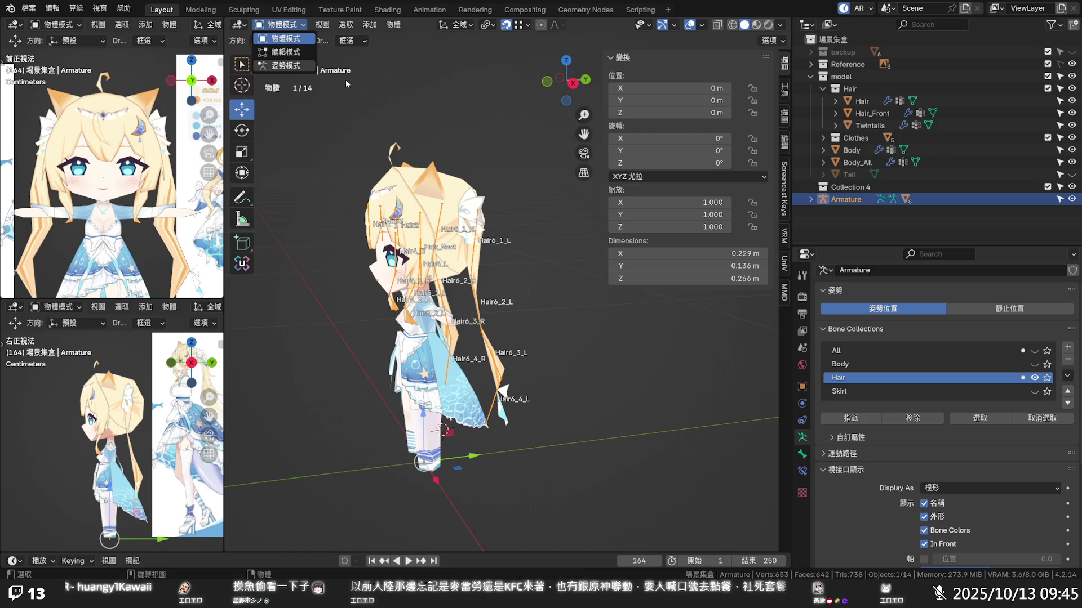
{"action": "left_click", "coordinate": [294, 69]}
- Enable vertex selection masking, review the Head group weights, then make Hair_Front active
{"action": "middle_click_drag", "start_coordinate": [443, 213], "coordinate": [376, 206]}
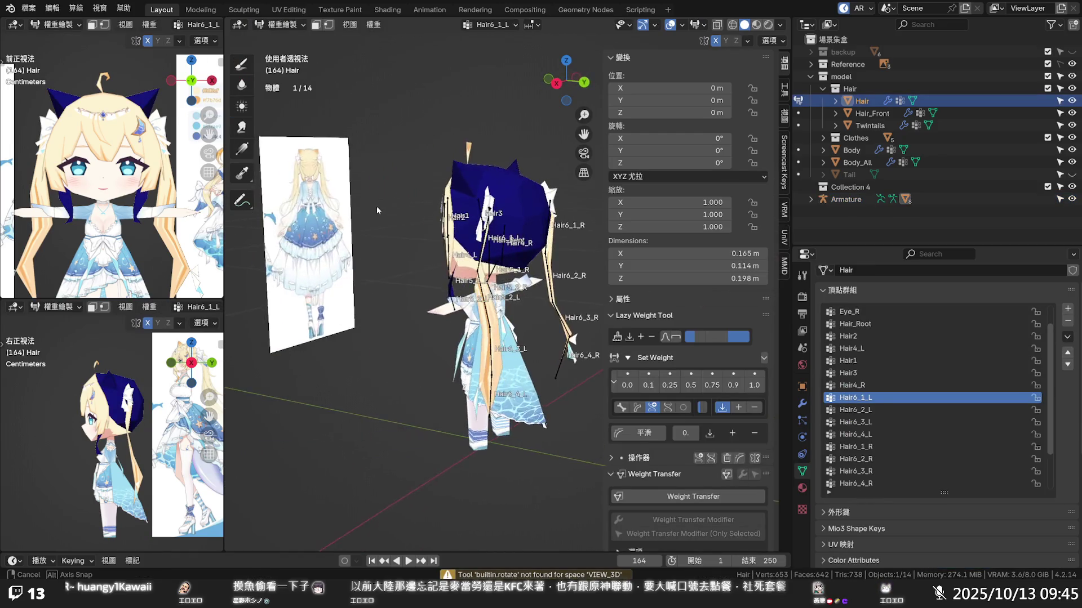
{"action": "scroll", "coordinate": [507, 224], "scroll_direction": "up", "scroll_amount": 2}
{"action": "scroll", "coordinate": [522, 229], "scroll_direction": "up", "scroll_amount": 2}
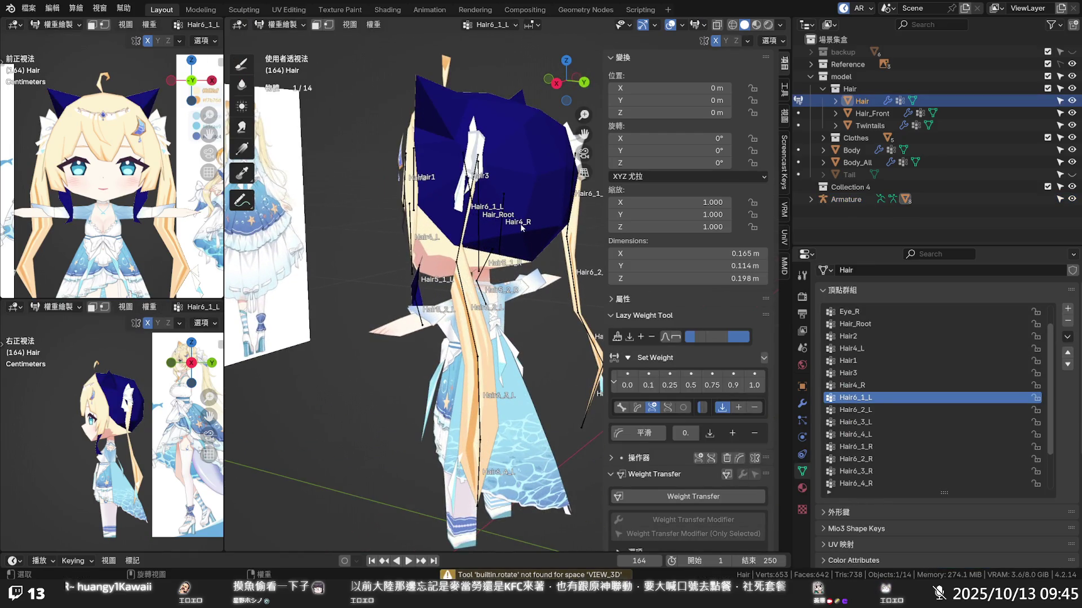
{"action": "left_click", "coordinate": [329, 24]}
{"action": "left_click", "coordinate": [328, 24]}
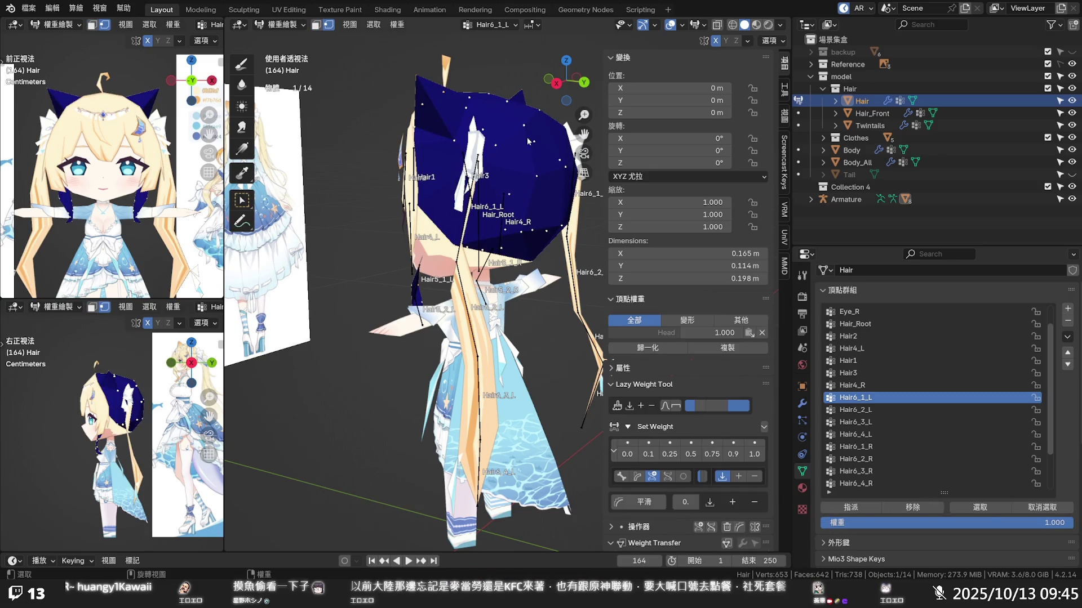
{"action": "left_click", "coordinate": [528, 142], "text": "ctrl"}
{"action": "mouse_move", "coordinate": [549, 258]}
{"action": "middle_mouse_down"}
{"action": "mouse_move", "coordinate": [416, 232]}
{"action": "mouse_move", "coordinate": [573, 244]}
{"action": "mouse_move", "coordinate": [450, 339]}
{"action": "mouse_move", "coordinate": [533, 307]}
{"action": "mouse_move", "coordinate": [522, 299]}
{"action": "middle_mouse_up"}
{"action": "scroll", "coordinate": [451, 338], "scroll_direction": "up", "scroll_amount": 3}
{"action": "scroll", "coordinate": [520, 298], "scroll_direction": "down", "scroll_amount": 1}
{"action": "scroll", "coordinate": [517, 297], "scroll_direction": "down", "scroll_amount": 1}
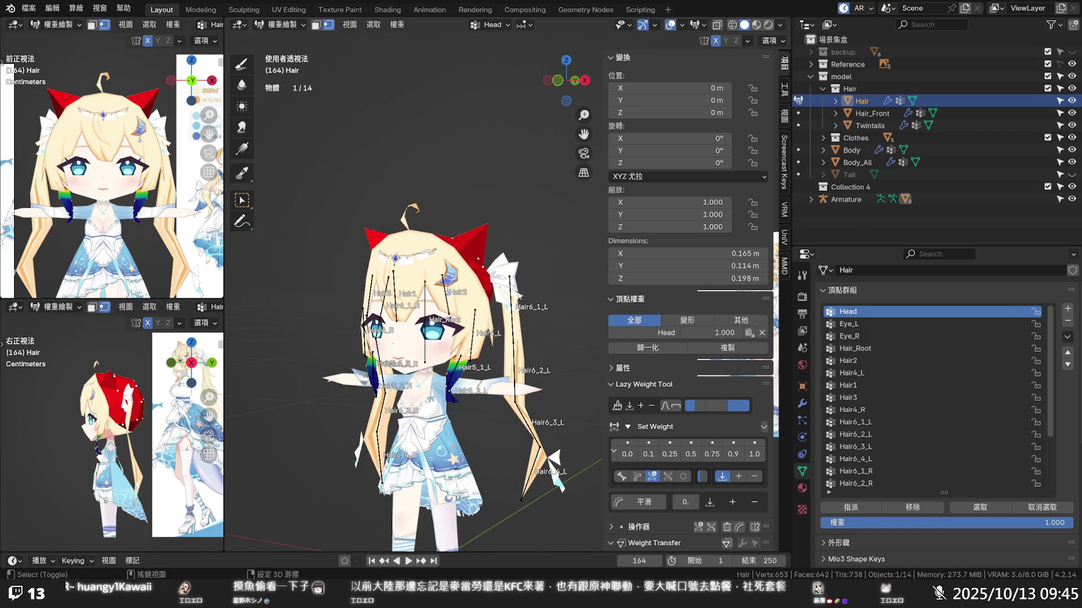
{"action": "scroll", "coordinate": [507, 291], "scroll_direction": "up", "scroll_amount": 1}
{"action": "scroll", "coordinate": [443, 276], "scroll_direction": "up", "scroll_amount": 3}
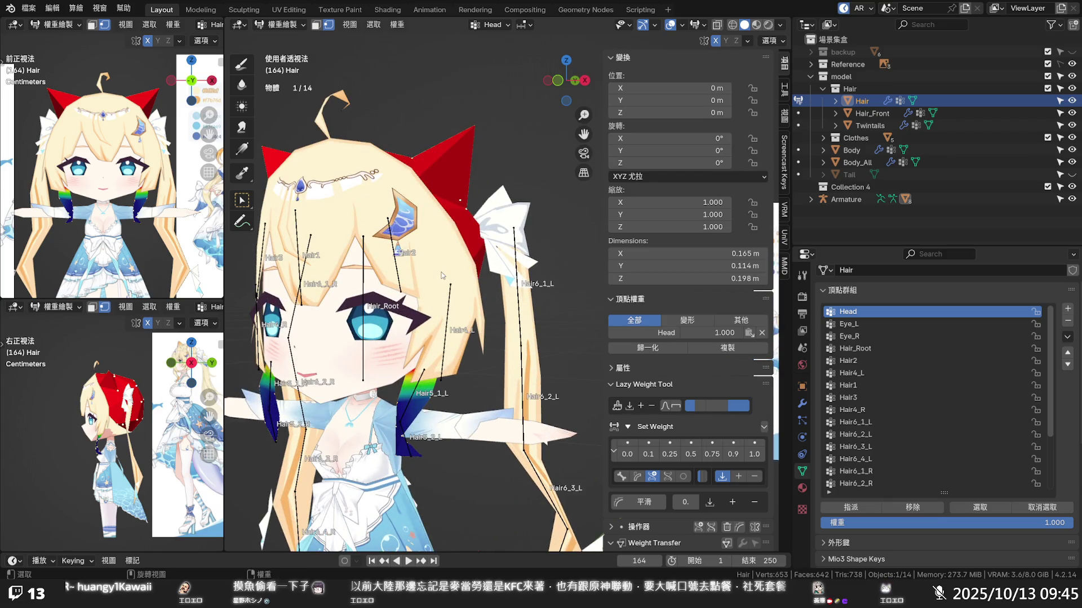
{"action": "key", "text": "Tab"}
{"action": "left_click", "coordinate": [286, 24]}
{"action": "left_click", "coordinate": [427, 294]}
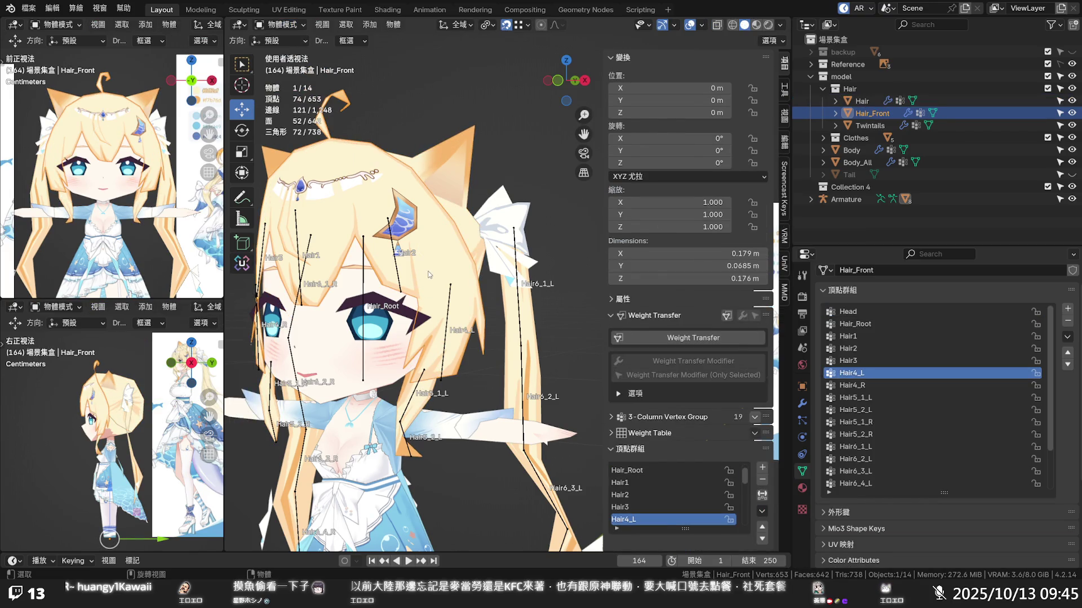
- Give a Hair_Front fringe vertex weights of 0.25 Head and 0.75 Hair1, checking another vertex
{"action": "key", "text": "Tab"}
{"action": "scroll", "coordinate": [429, 271], "scroll_direction": "down", "scroll_amount": 3}
{"action": "scroll", "coordinate": [429, 271], "scroll_direction": "down", "scroll_amount": 2}
{"action": "mouse_move", "coordinate": [428, 270]}
{"action": "middle_mouse_down"}
{"action": "mouse_move", "coordinate": [496, 277]}
{"action": "mouse_move", "coordinate": [420, 274]}
{"action": "mouse_move", "coordinate": [479, 319]}
{"action": "middle_mouse_up"}
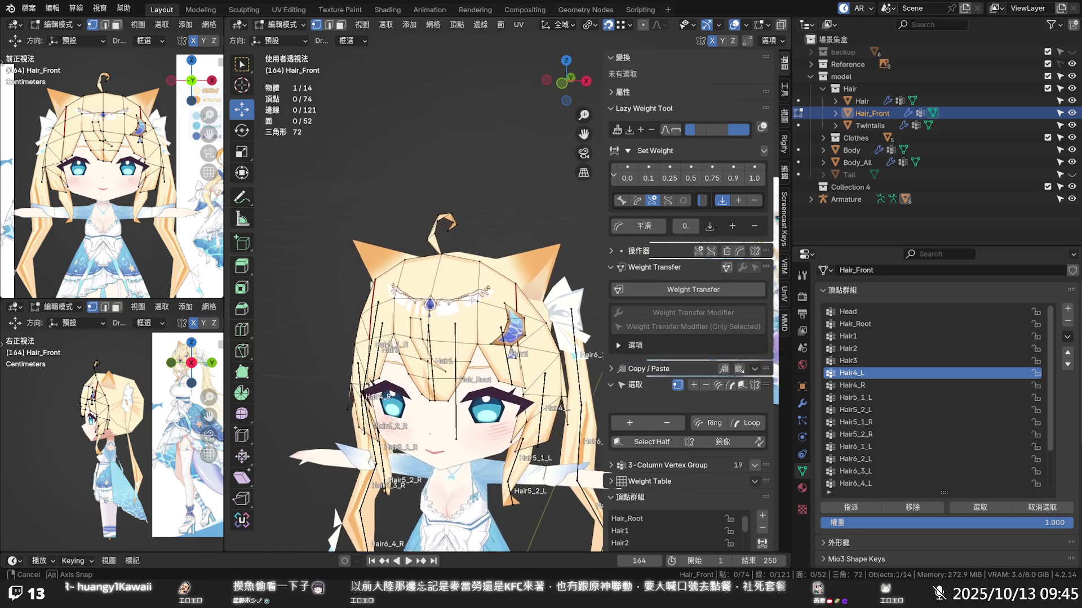
{"action": "scroll", "coordinate": [478, 318], "scroll_direction": "down", "scroll_amount": 3}
{"action": "scroll", "coordinate": [477, 295], "scroll_direction": "up", "scroll_amount": 1}
{"action": "scroll", "coordinate": [475, 291], "scroll_direction": "up", "scroll_amount": 2}
{"action": "scroll", "coordinate": [473, 286], "scroll_direction": "up", "scroll_amount": 2}
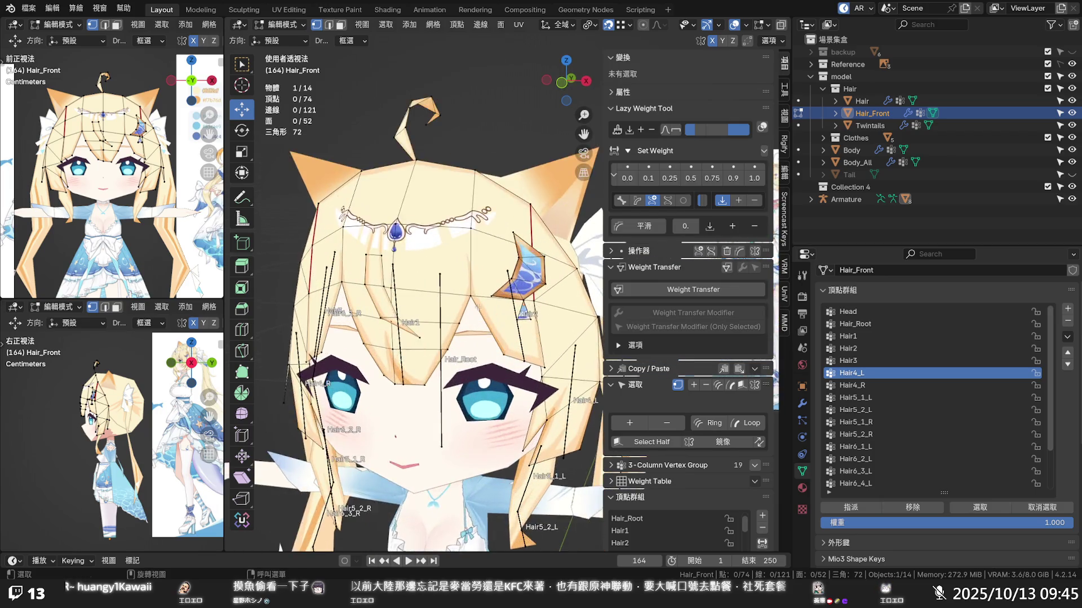
{"action": "scroll", "coordinate": [469, 279], "scroll_direction": "up", "scroll_amount": 1}
{"action": "left_click", "coordinate": [281, 25]}
{"action": "left_click", "coordinate": [290, 95]}
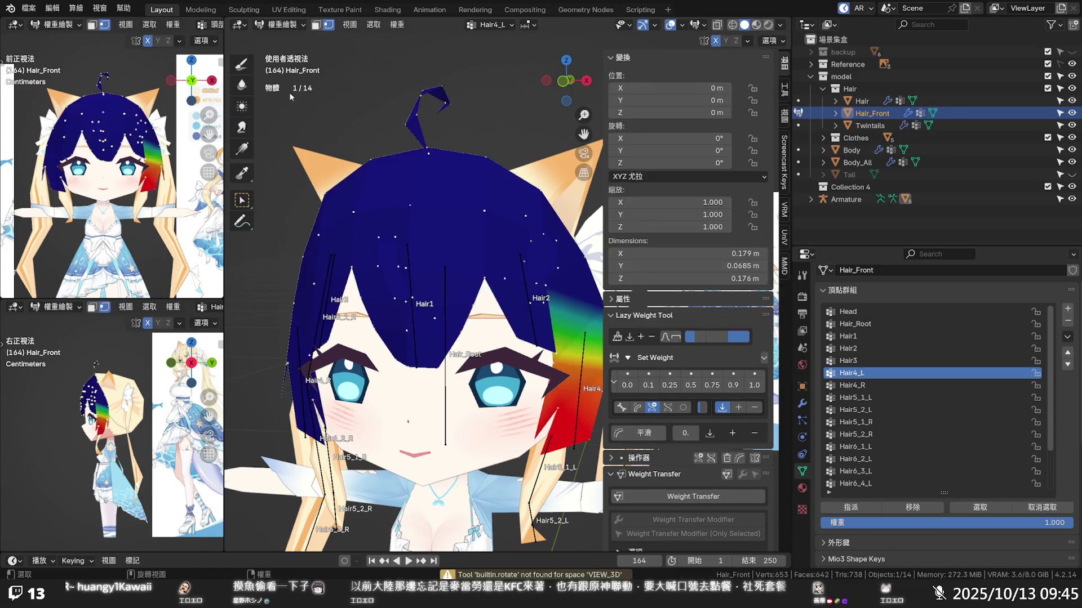
{"action": "scroll", "coordinate": [506, 315], "scroll_direction": "down", "scroll_amount": 1}
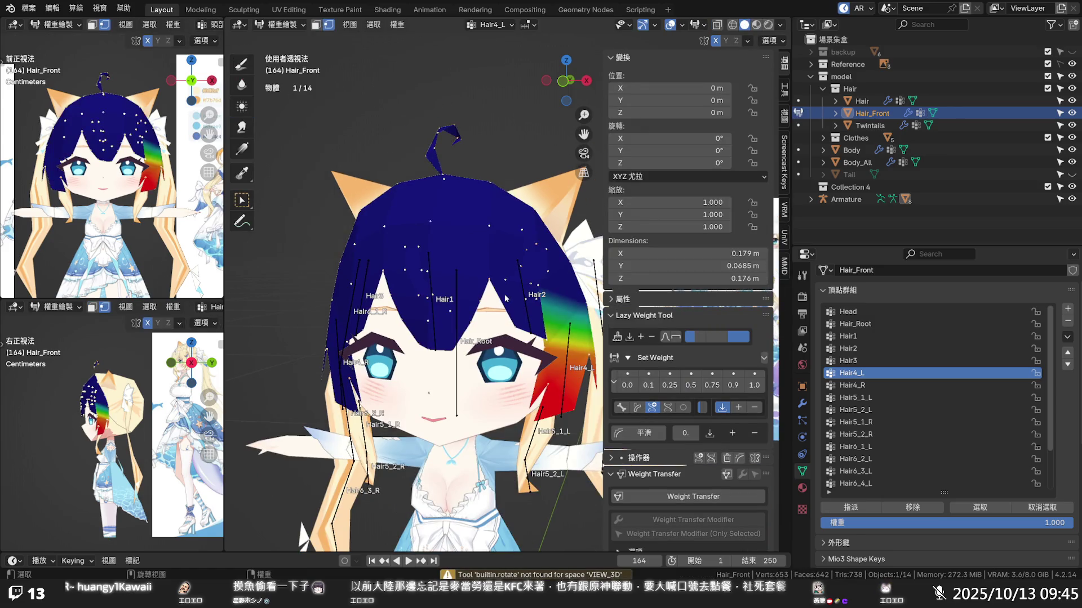
{"action": "left_click", "coordinate": [433, 353]}
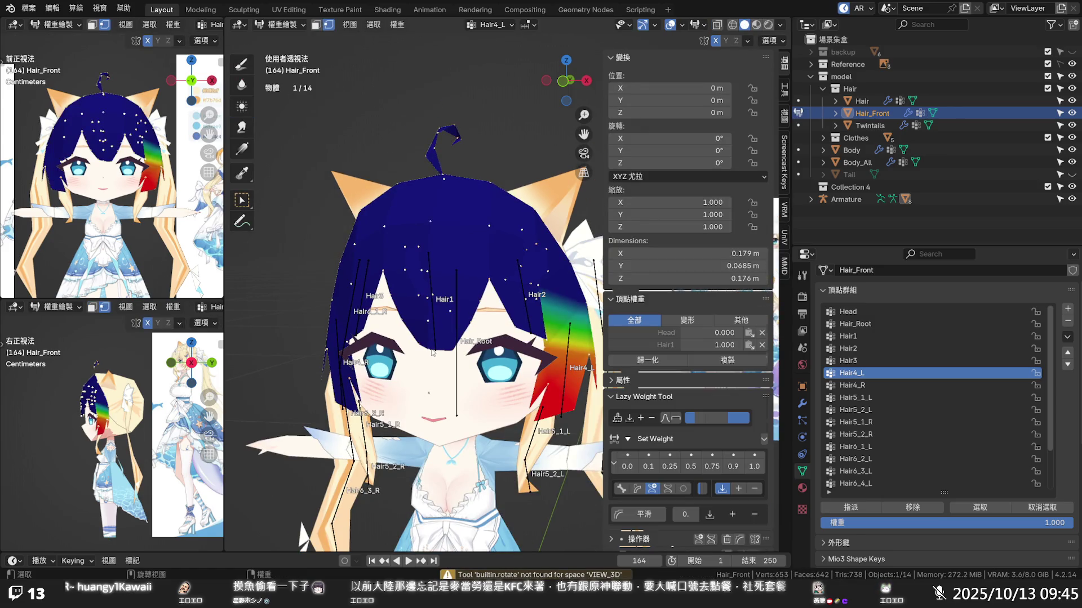
{"action": "left_click", "coordinate": [641, 345]}
{"action": "middle_click_drag", "start_coordinate": [528, 350], "coordinate": [485, 335]}
{"action": "key", "text": "ctrl+z"}
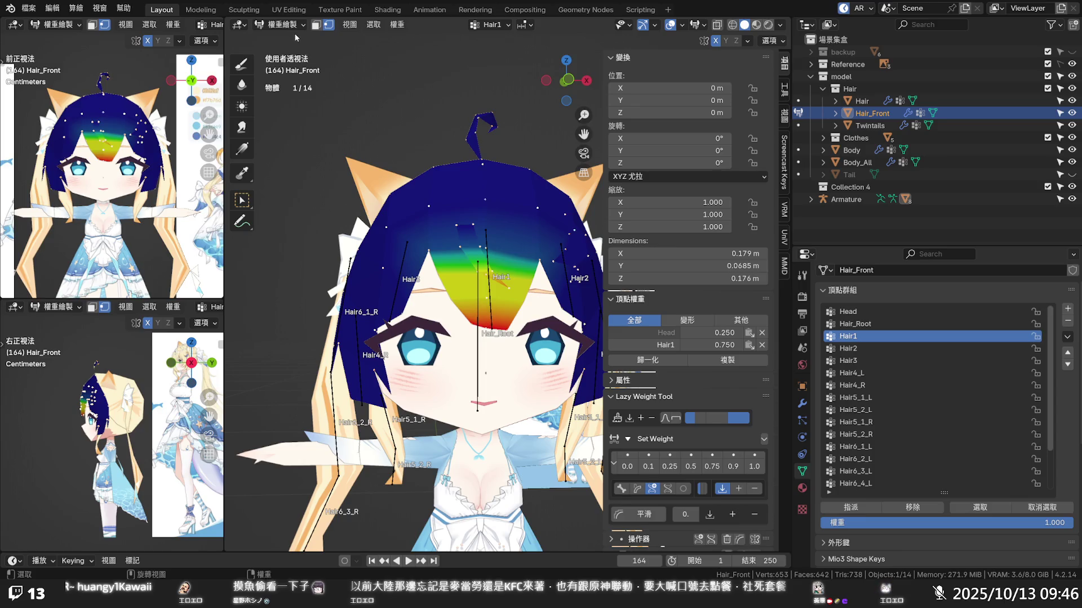
{"action": "key", "text": "Tab"}
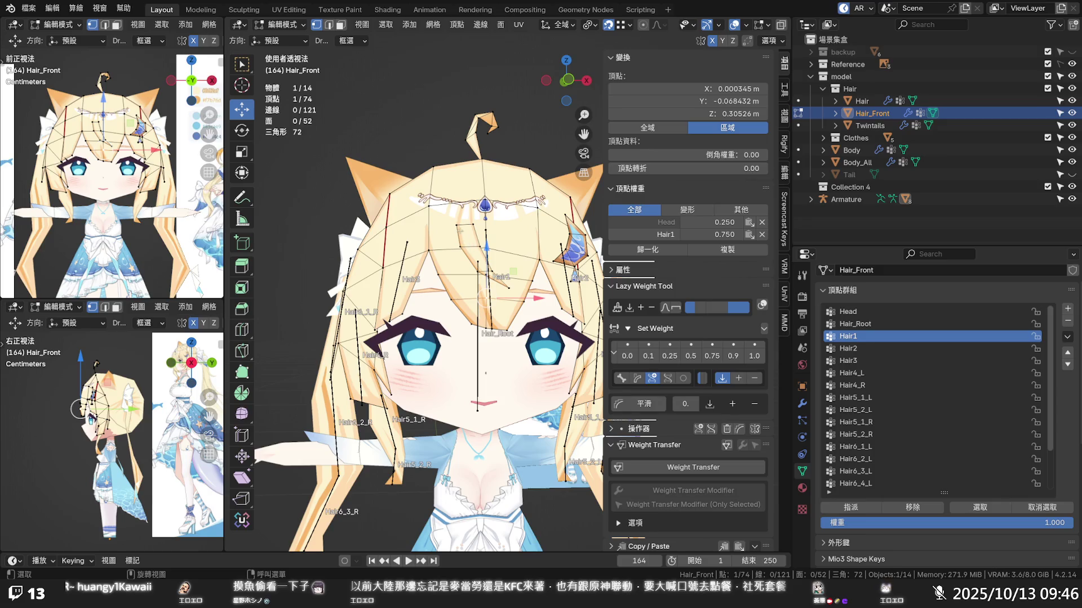
{"action": "left_click", "coordinate": [484, 206]}
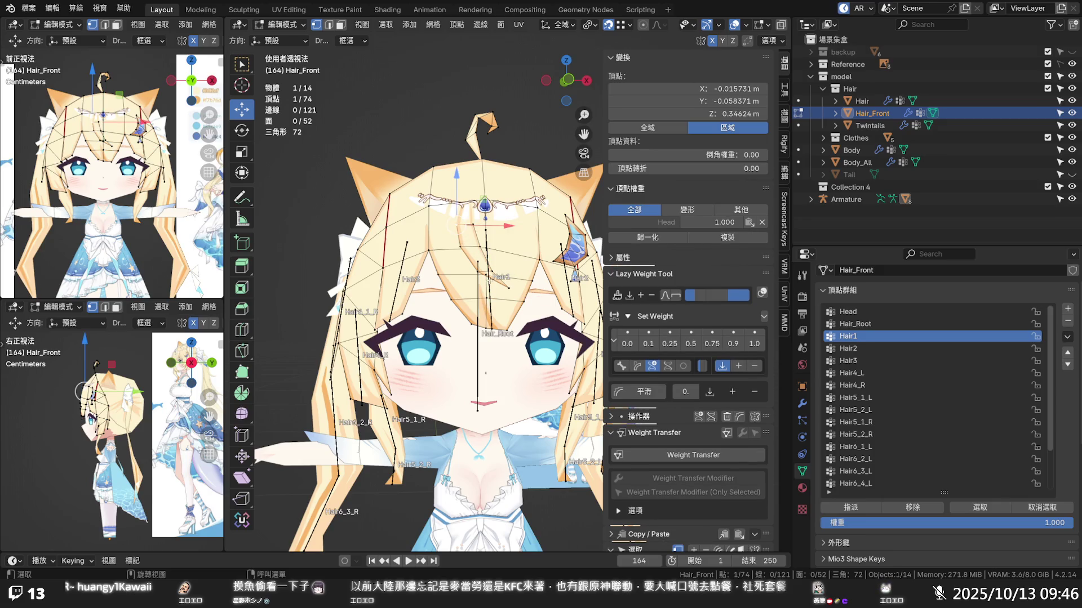
- Select the Armature with Hair_Front and re-enter weight painting with masking off
{"action": "left_click", "coordinate": [283, 25]}
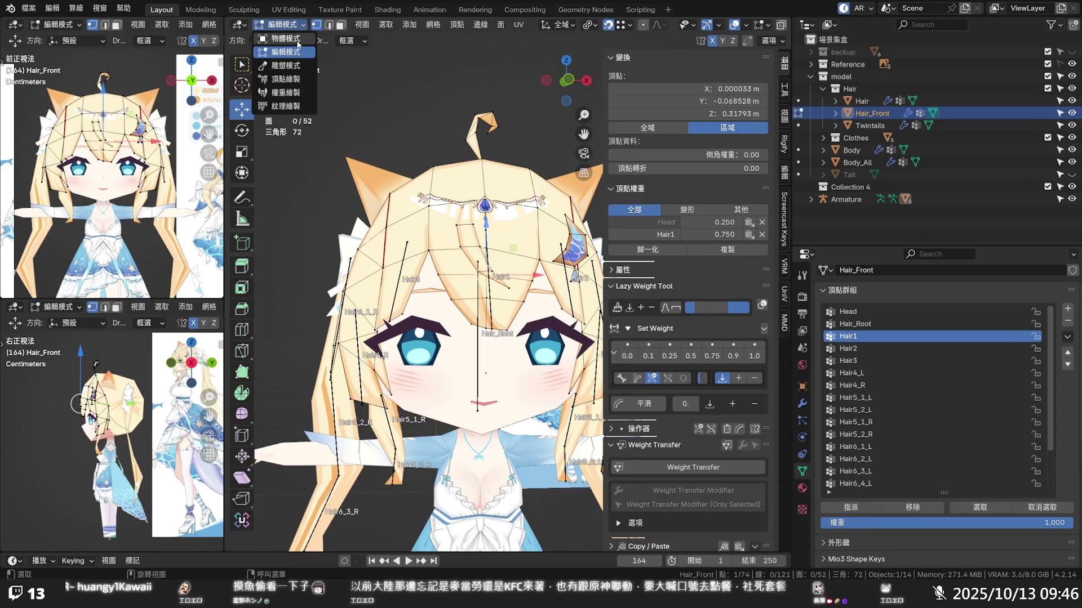
{"action": "left_click", "coordinate": [488, 287], "text": "shift"}
{"action": "left_click", "coordinate": [519, 221], "text": "shift"}
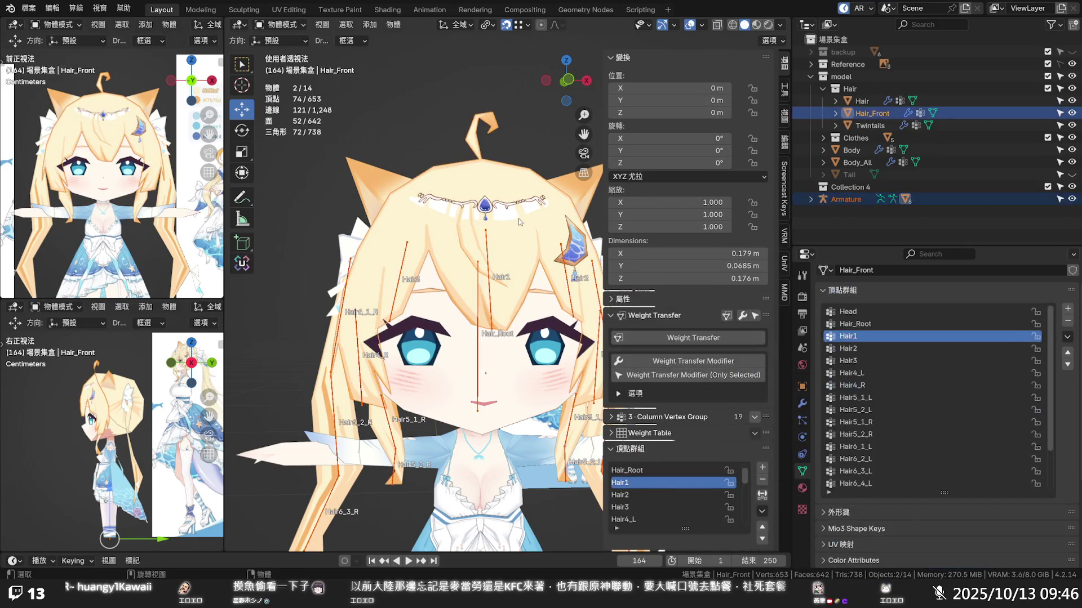
{"action": "left_click", "coordinate": [284, 24]}
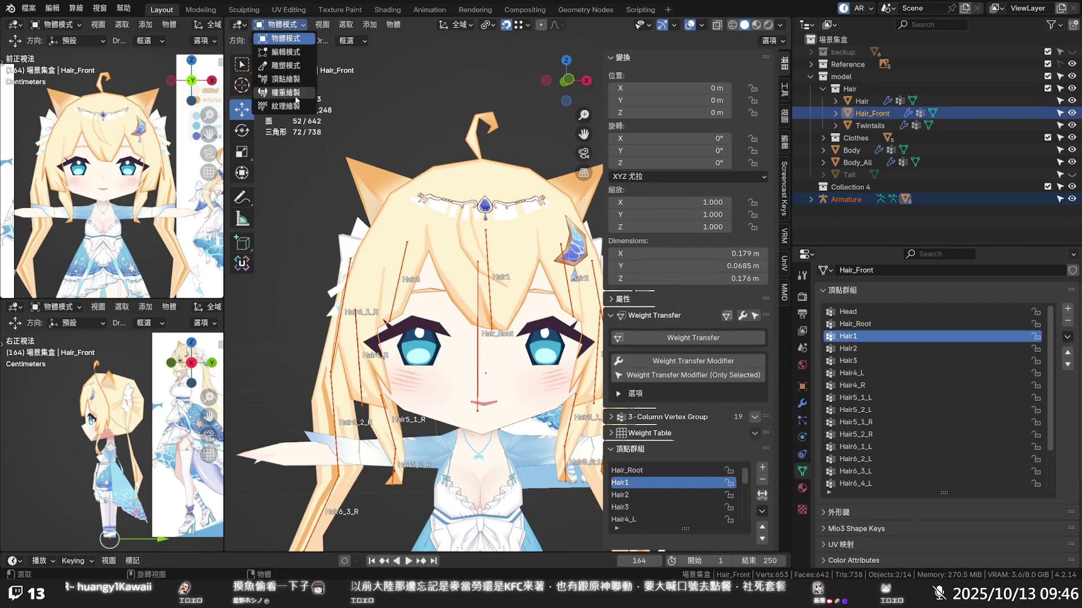
{"action": "left_click", "coordinate": [283, 95]}
{"action": "left_click", "coordinate": [343, 26]}
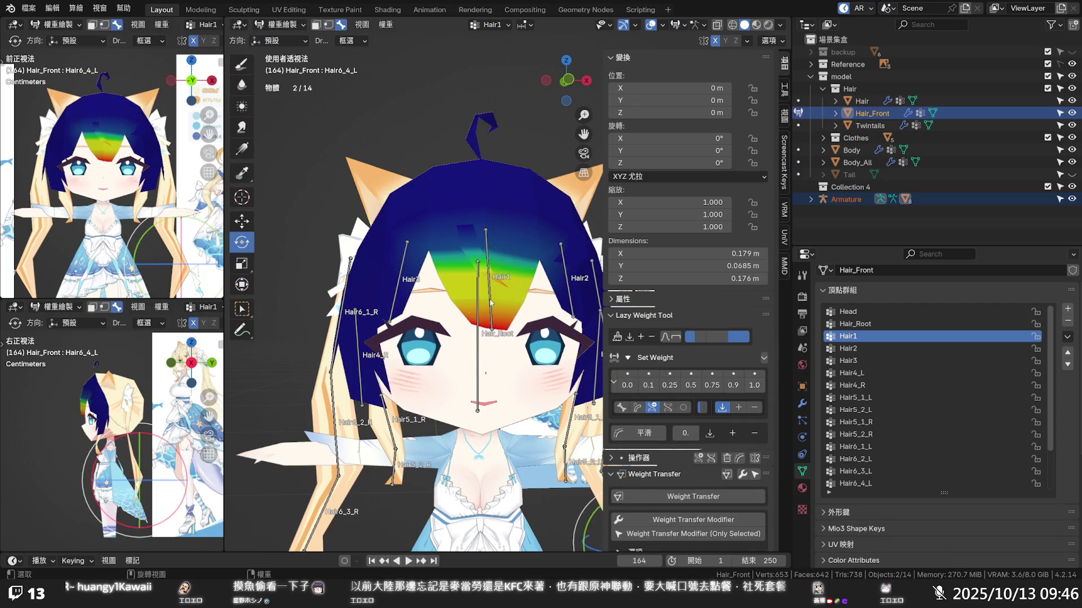
- Test-rotate Hair1 and Hair2 against the fringe weights, undoing each rotation
{"action": "left_click", "coordinate": [489, 303]}
{"action": "middle_click_drag", "start_coordinate": [490, 303], "coordinate": [441, 221]}
{"action": "left_click_drag", "start_coordinate": [441, 222], "coordinate": [459, 242]}
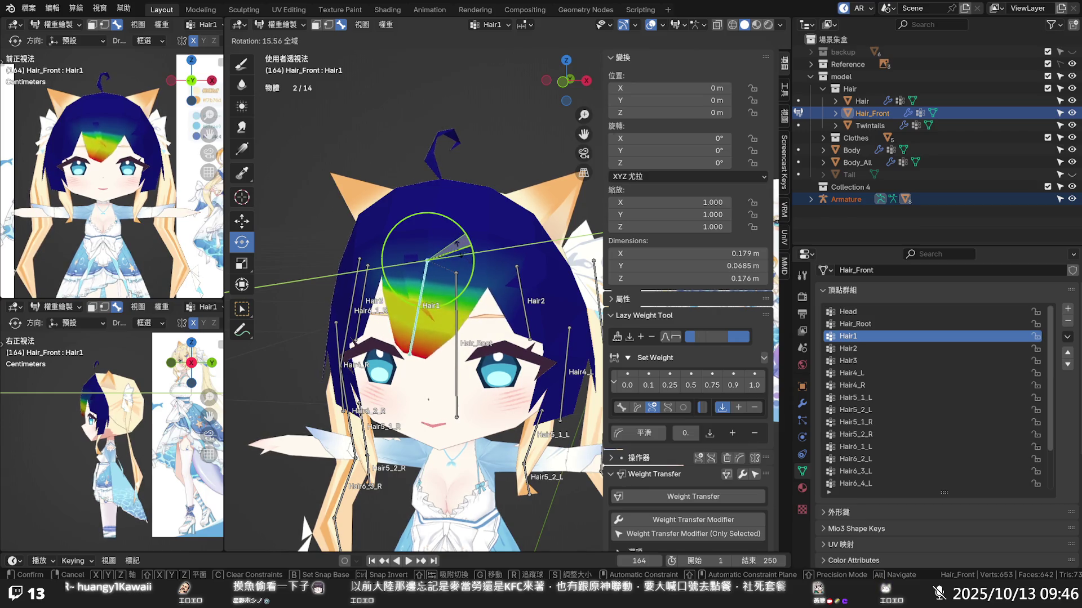
{"action": "left_click_drag", "start_coordinate": [458, 241], "coordinate": [502, 319]}
{"action": "key", "text": "ctrl+z"}
{"action": "left_click", "coordinate": [524, 312]}
{"action": "mouse_move", "coordinate": [541, 225]}
{"action": "left_mouse_down"}
{"action": "mouse_move", "coordinate": [554, 233]}
{"action": "mouse_move", "coordinate": [531, 232]}
{"action": "mouse_move", "coordinate": [536, 262]}
{"action": "left_mouse_up"}
{"action": "key", "text": "ctrl+z"}
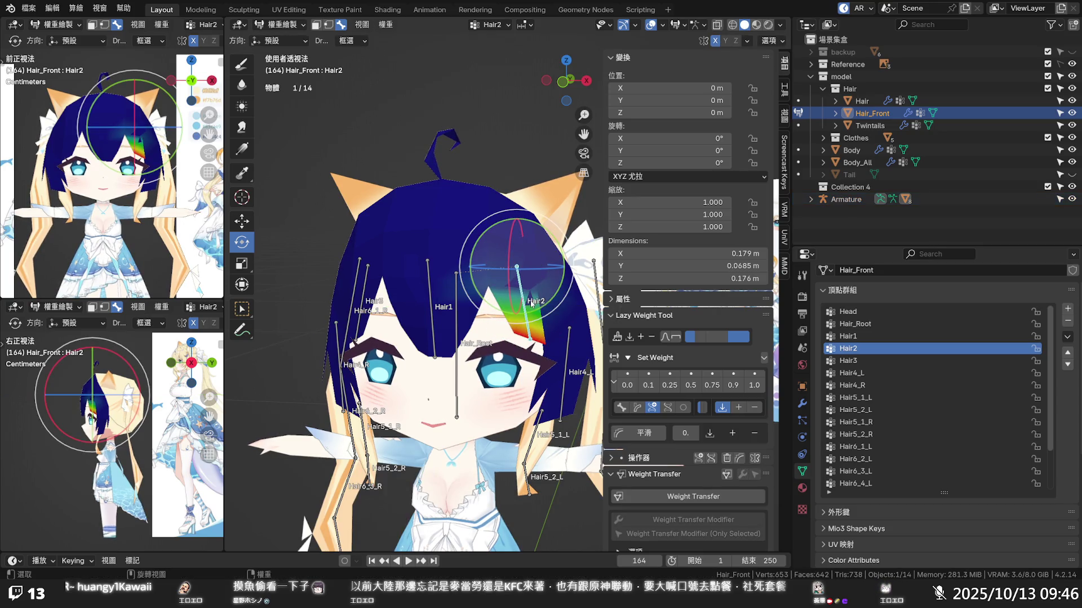
{"action": "scroll", "coordinate": [507, 279], "scroll_direction": "up", "scroll_amount": 2}
- Test-rotate Hair4_L on the Y axis and Hair3, undoing each rotation
{"action": "middle_click_drag", "start_coordinate": [486, 328], "coordinate": [426, 314]}
{"action": "left_click", "coordinate": [412, 281]}
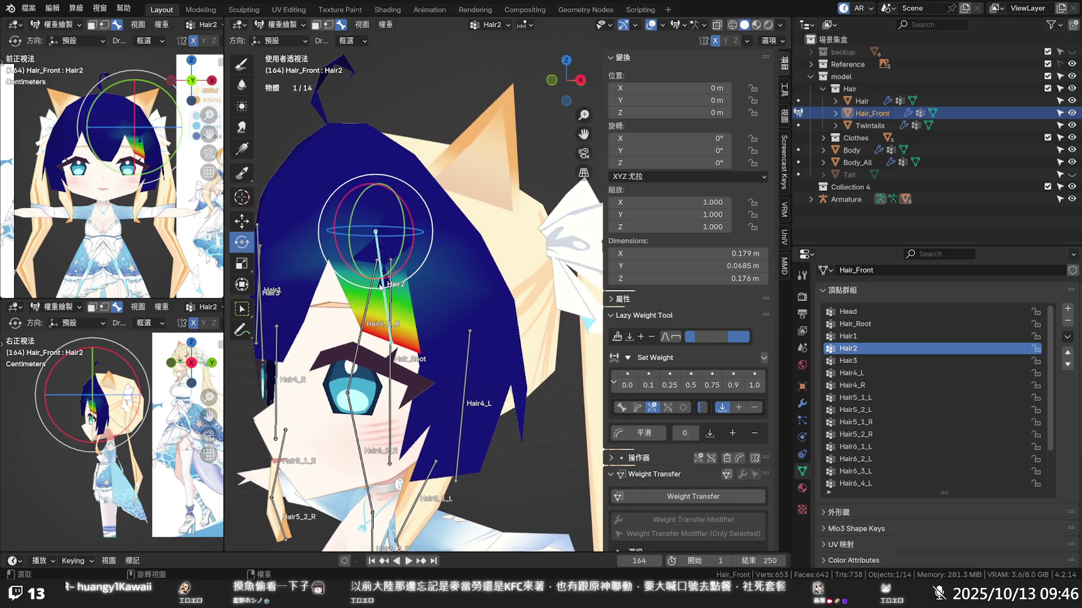
{"action": "left_click", "coordinate": [470, 376]}
{"action": "scroll", "coordinate": [513, 328], "scroll_direction": "down", "scroll_amount": 3}
{"action": "mouse_move", "coordinate": [529, 316]}
{"action": "middle_mouse_down"}
{"action": "mouse_move", "coordinate": [566, 316]}
{"action": "mouse_move", "coordinate": [550, 305]}
{"action": "middle_mouse_up"}
{"action": "scroll", "coordinate": [566, 317], "scroll_direction": "down", "scroll_amount": 2}
{"action": "key", "text": "r"}
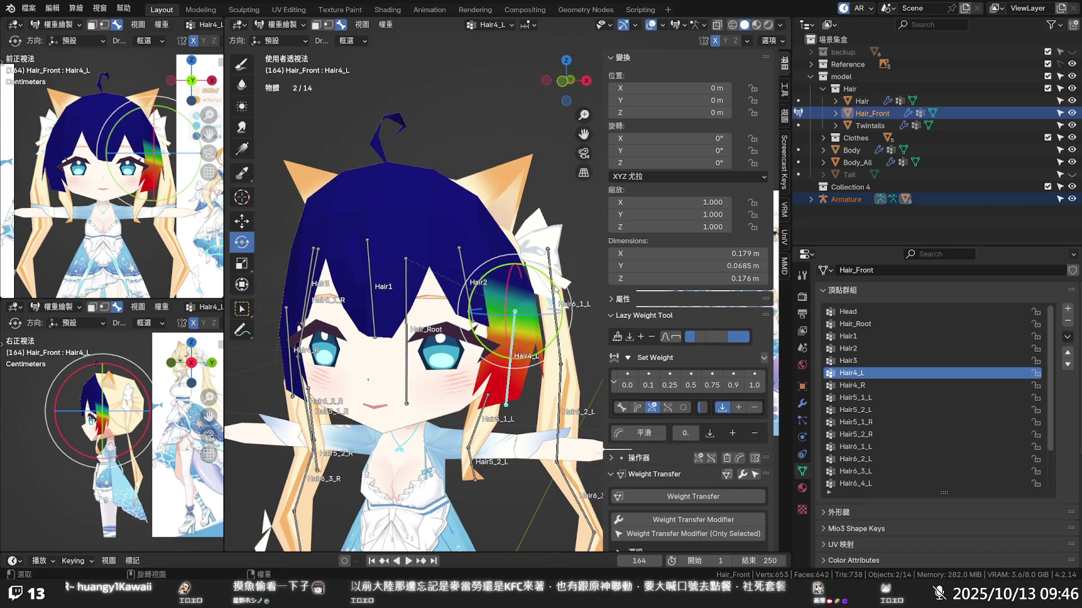
{"action": "key", "text": "y"}
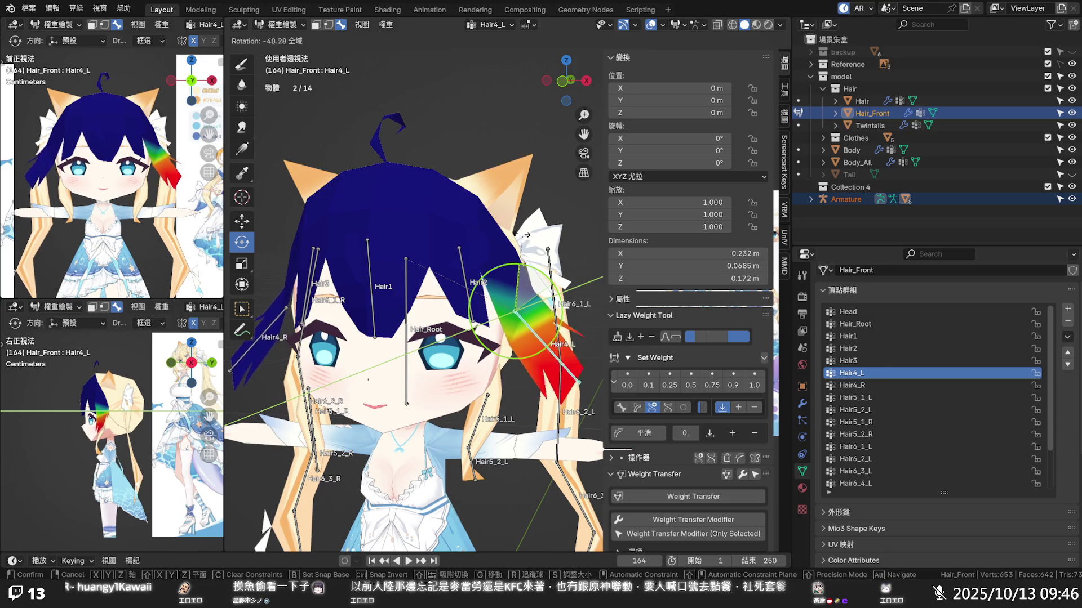
{"action": "left_click", "coordinate": [508, 299]}
{"action": "middle_click_drag", "start_coordinate": [507, 301], "coordinate": [429, 326]}
{"action": "key", "text": "ctrl+z"}
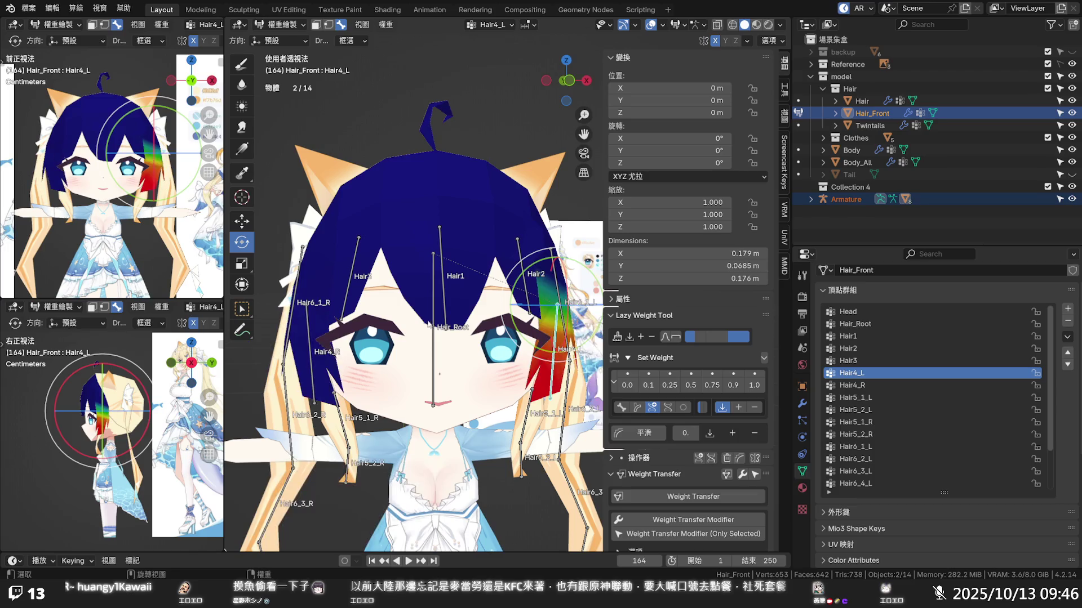
{"action": "left_click", "coordinate": [359, 280]}
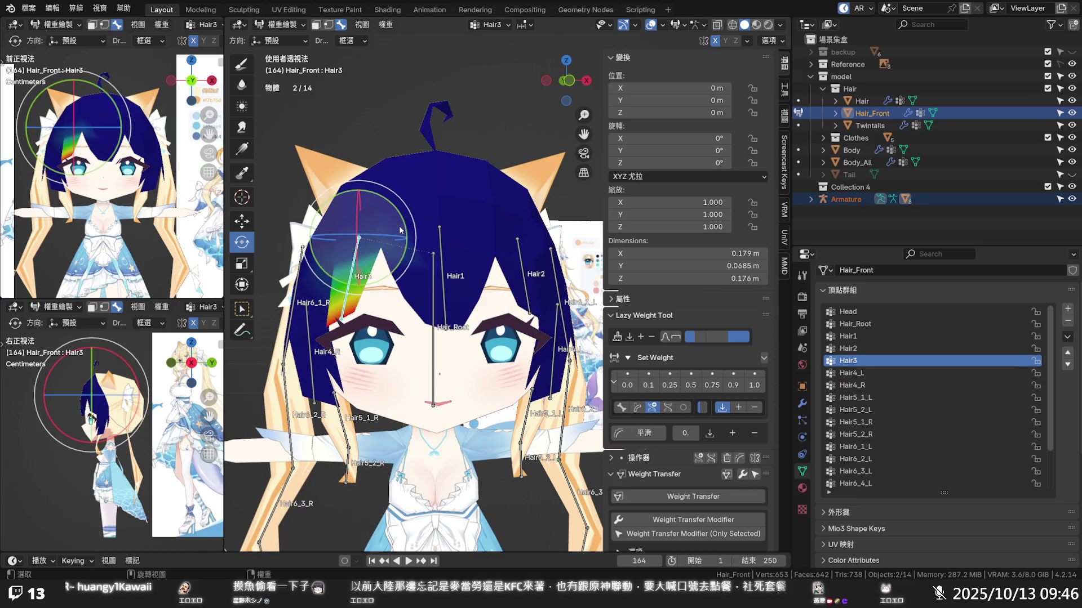
{"action": "left_click_drag", "start_coordinate": [404, 222], "coordinate": [382, 211]}
{"action": "left_click", "coordinate": [382, 210]}
{"action": "key", "text": "ctrl+z"}
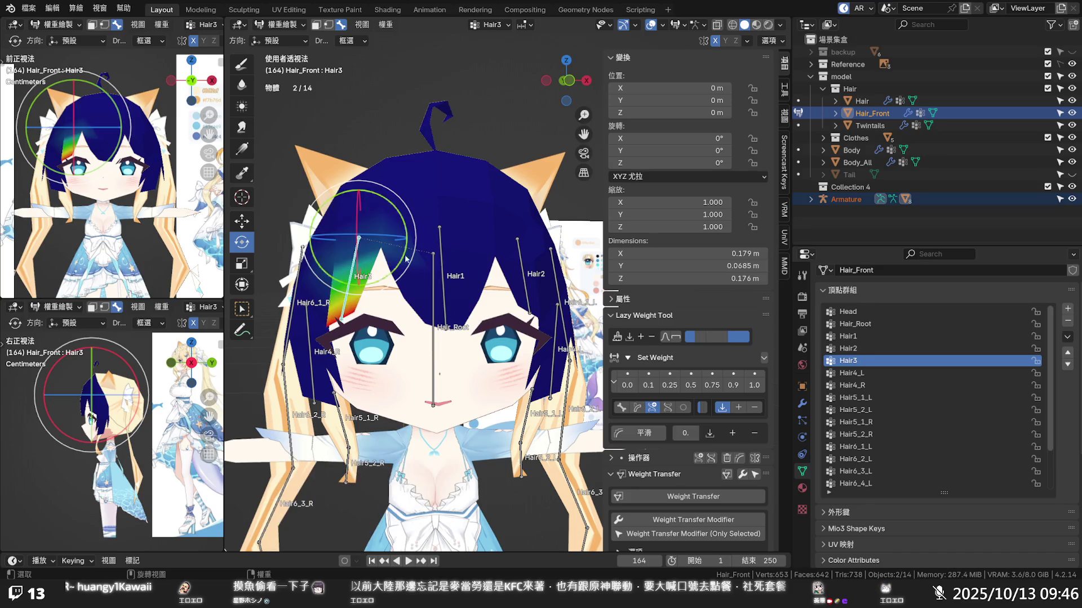
- Test-rotate Hair5_1_L and Hair5_2_L, then return the mesh to object mode
{"action": "mouse_move", "coordinate": [447, 301]}
{"action": "middle_mouse_down"}
{"action": "mouse_move", "coordinate": [439, 317]}
{"action": "mouse_move", "coordinate": [506, 384]}
{"action": "middle_mouse_up"}
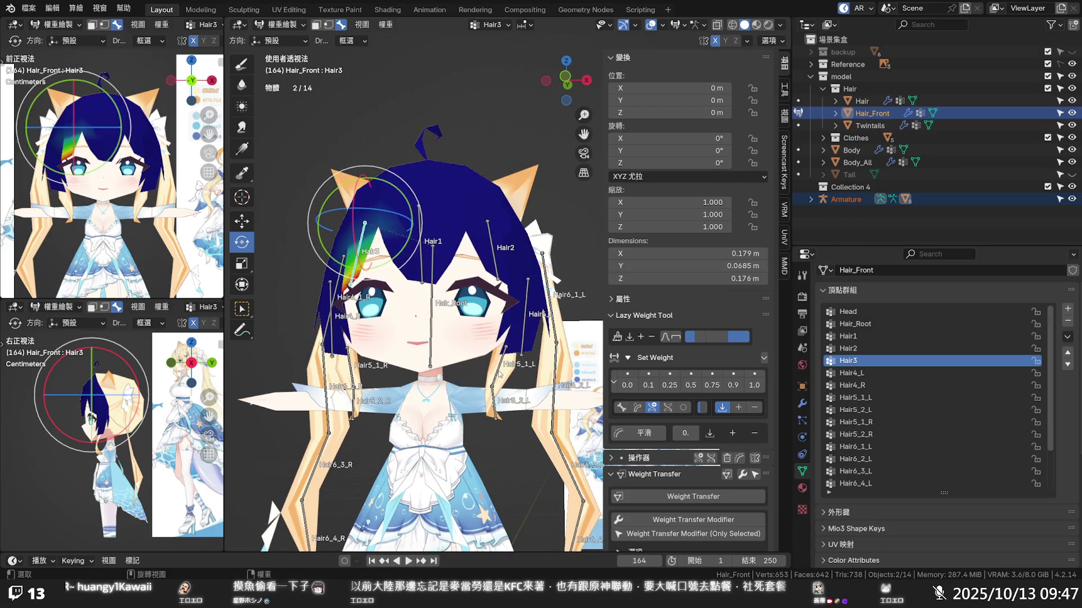
{"action": "left_click", "coordinate": [500, 376]}
{"action": "scroll", "coordinate": [524, 363], "scroll_direction": "up", "scroll_amount": 3}
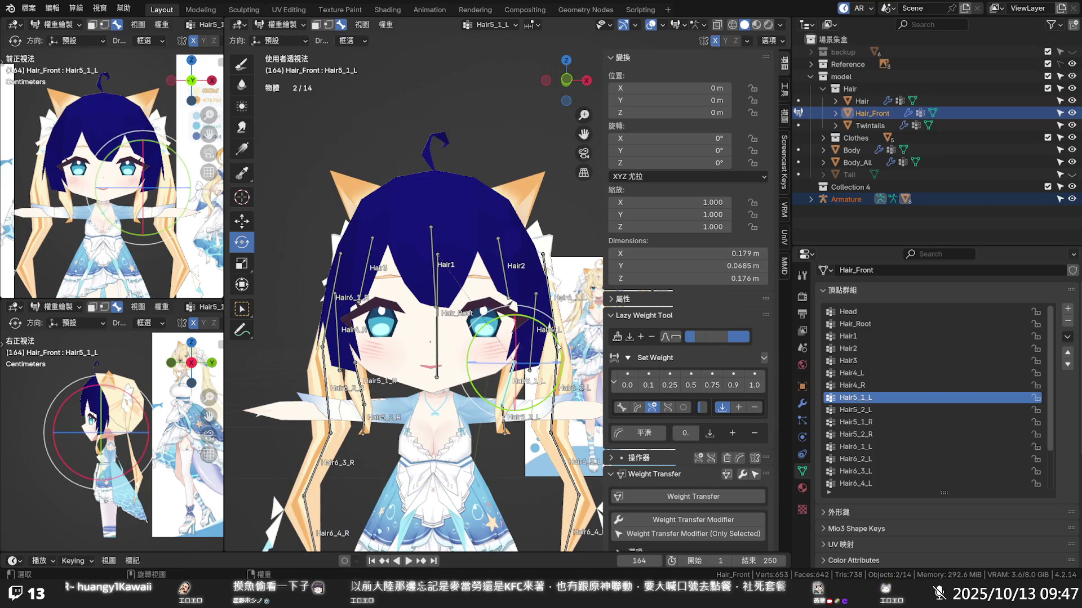
{"action": "key", "text": "r"}
{"action": "key", "text": "y"}
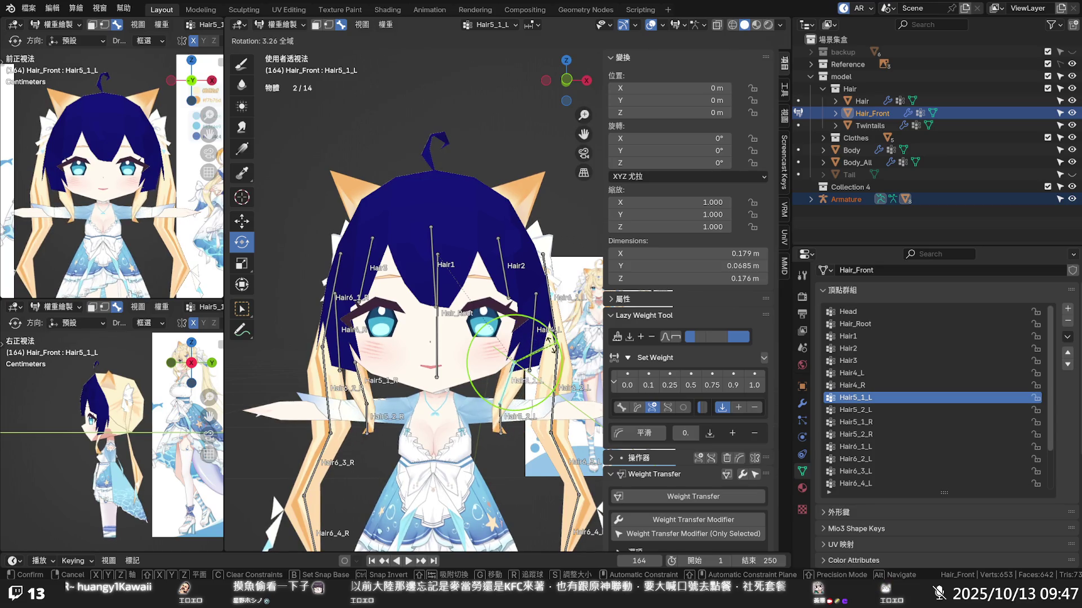
{"action": "left_click", "coordinate": [525, 419]}
{"action": "left_click", "coordinate": [519, 422]}
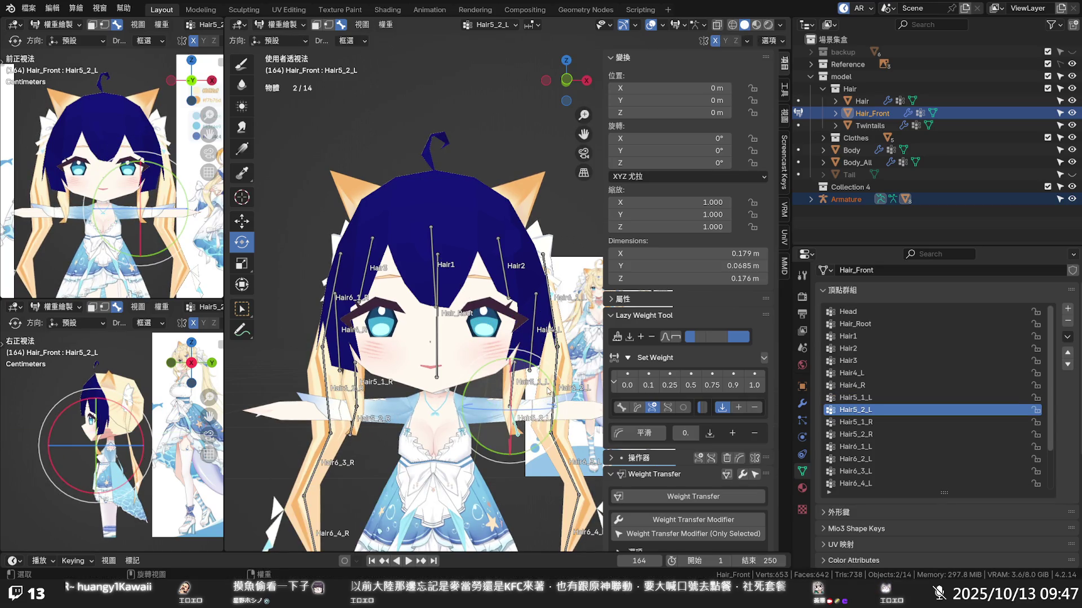
{"action": "key", "text": "r"}
{"action": "key", "text": "r"}
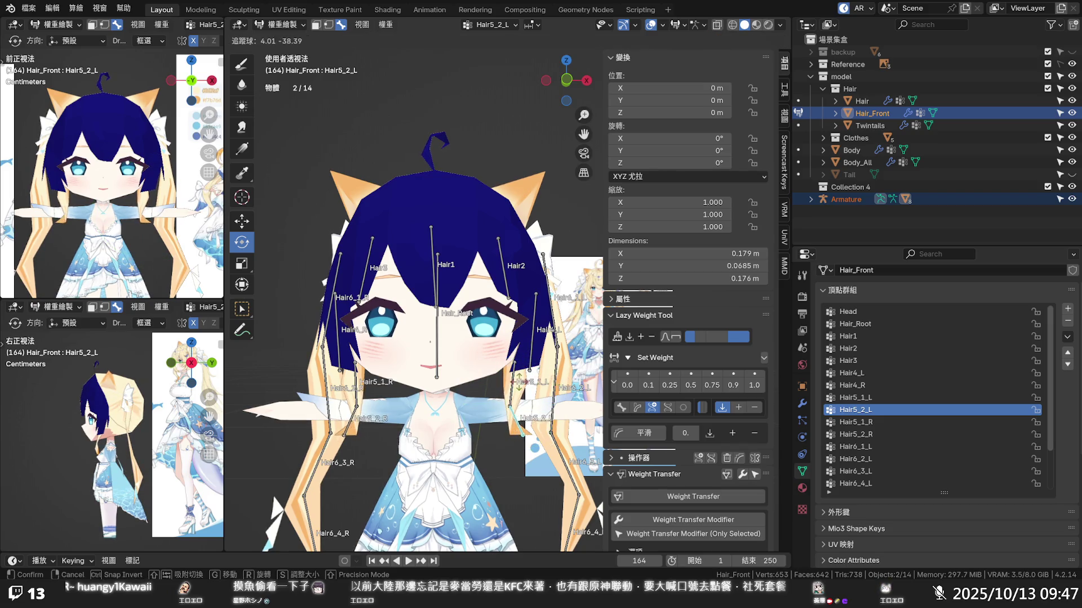
{"action": "left_click", "coordinate": [537, 393]}
{"action": "left_click", "coordinate": [536, 393]}
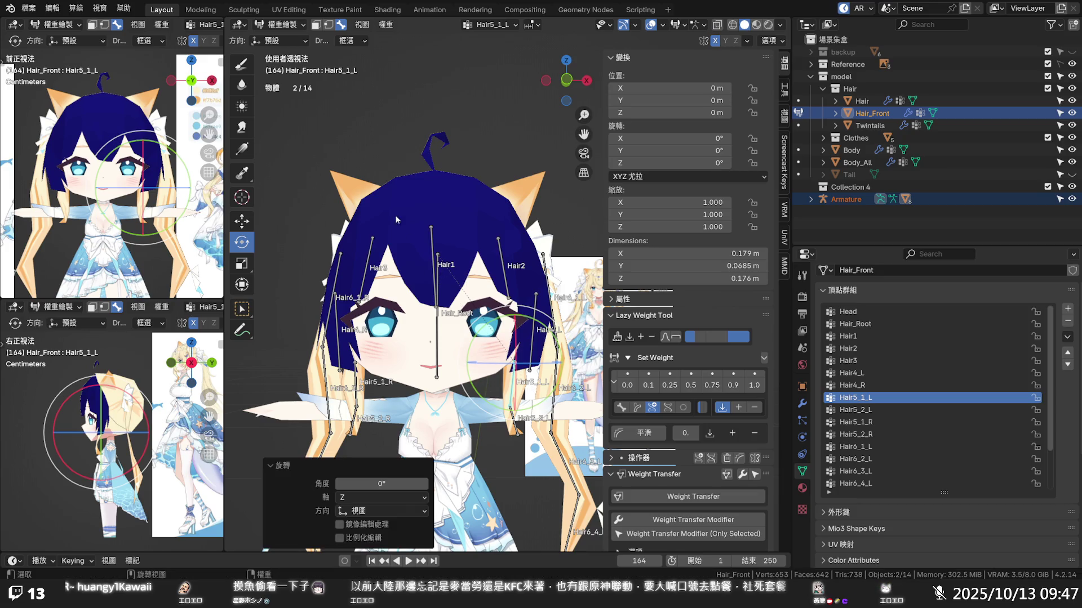
{"action": "left_click", "coordinate": [280, 25]}
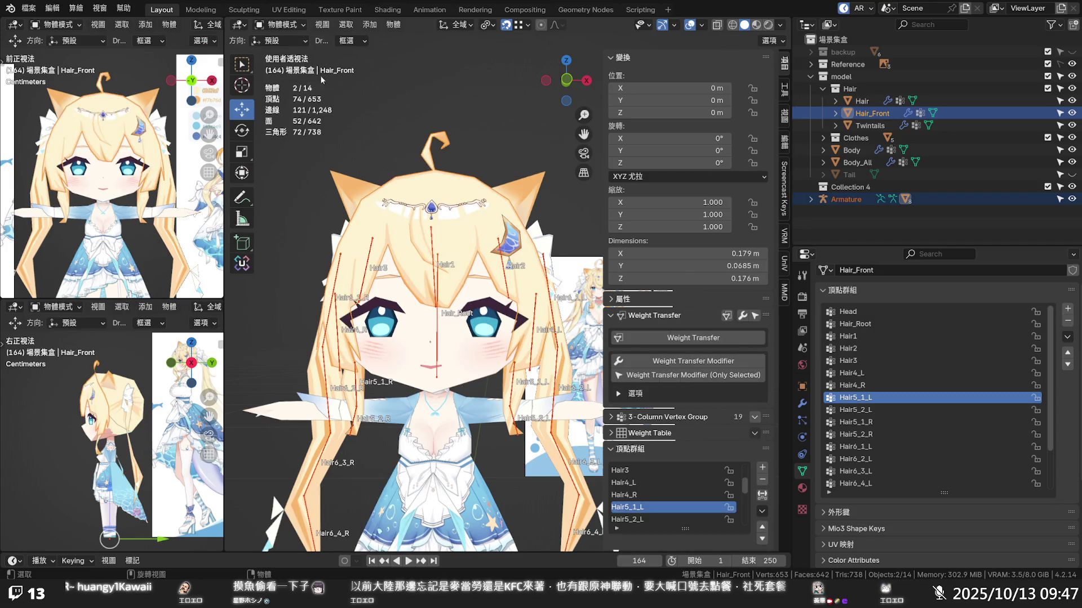
- Enter armature editing and select the Hair_Root bone chain, then deselect all
{"action": "left_click", "coordinate": [437, 231]}
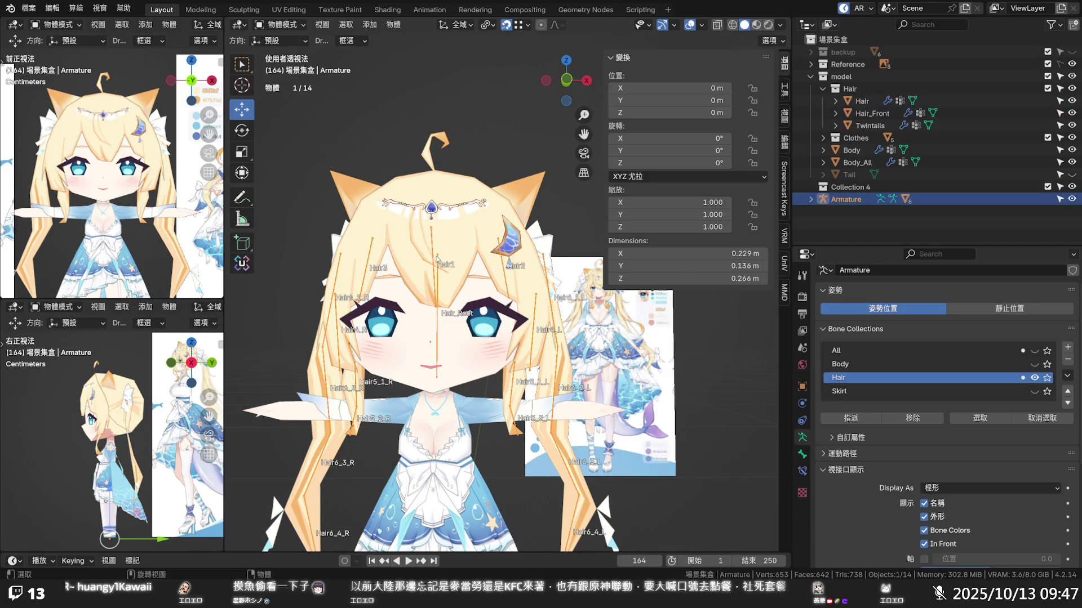
{"action": "key", "text": "Tab"}
{"action": "left_click", "coordinate": [438, 289]}
{"action": "key", "text": "ctrl+l"}
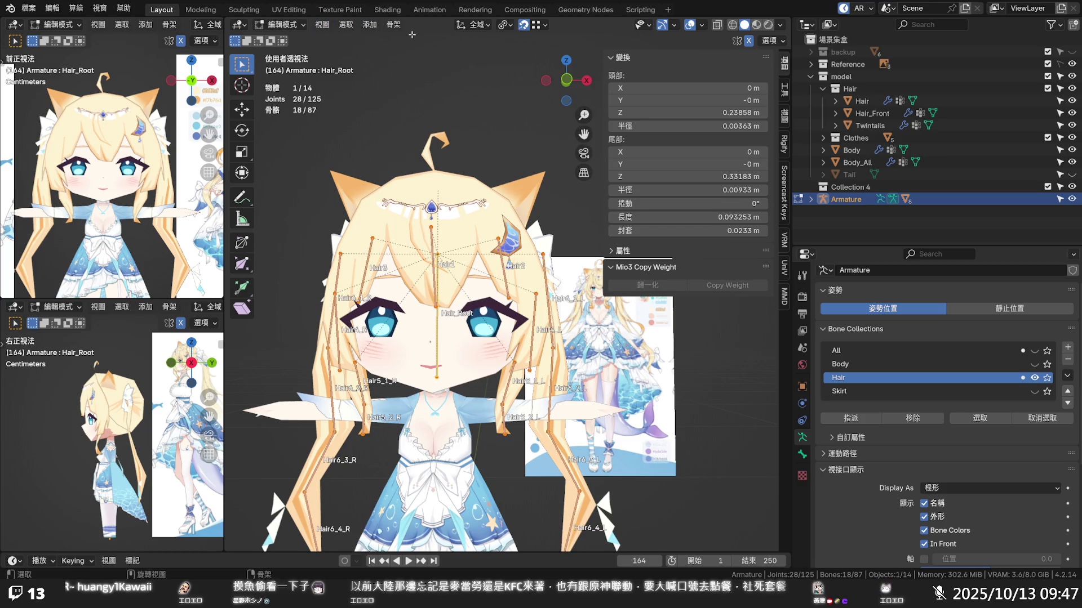
{"action": "left_click", "coordinate": [393, 24]}
{"action": "key", "text": "alt+a"}
- Select all hair bones and switch the armature to pose mode, ready to clear transforms
{"action": "left_click", "coordinate": [504, 275]}
{"action": "key", "text": "a"}
{"action": "left_click", "coordinate": [288, 24]}
{"action": "left_click", "coordinate": [296, 68]}
{"action": "left_click", "coordinate": [369, 25]}
{"action": "mouse_move", "coordinate": [392, 50]}
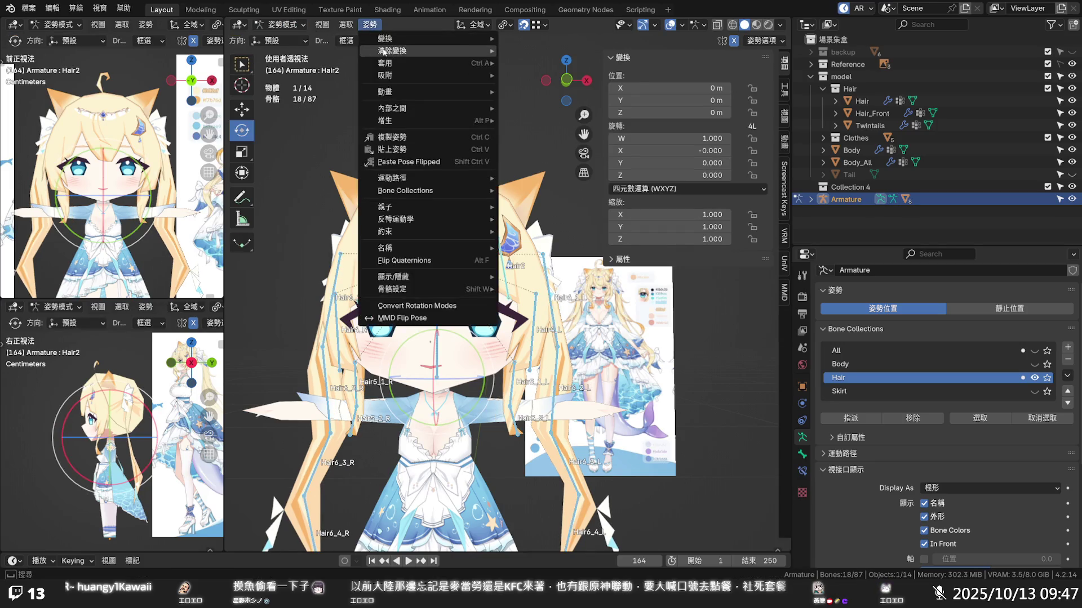
- Clear all transforms so the hair bones return to rest pose, then re-enter armature editing
{"action": "left_click", "coordinate": [576, 52]}
{"action": "left_click", "coordinate": [471, 88]}
{"action": "scroll", "coordinate": [466, 97], "scroll_direction": "down", "scroll_amount": 4}
{"action": "scroll", "coordinate": [491, 160], "scroll_direction": "up", "scroll_amount": 3}
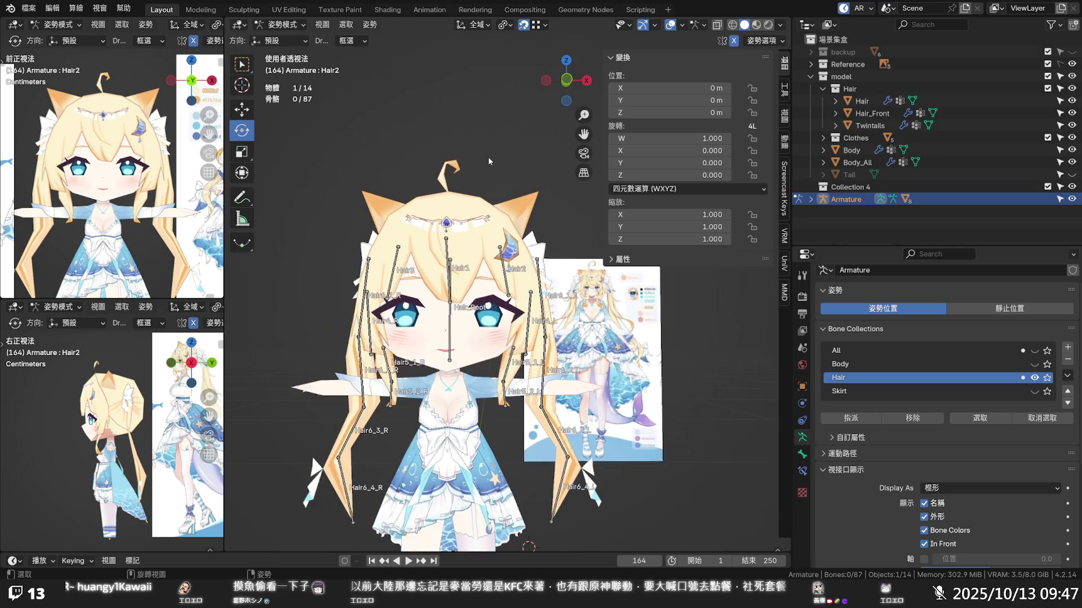
{"action": "mouse_move", "coordinate": [488, 157]}
{"action": "middle_mouse_down", "text": "shift"}
{"action": "mouse_move", "coordinate": [496, 131]}
{"action": "mouse_move", "coordinate": [504, 201]}
{"action": "middle_mouse_up", "text": "shift"}
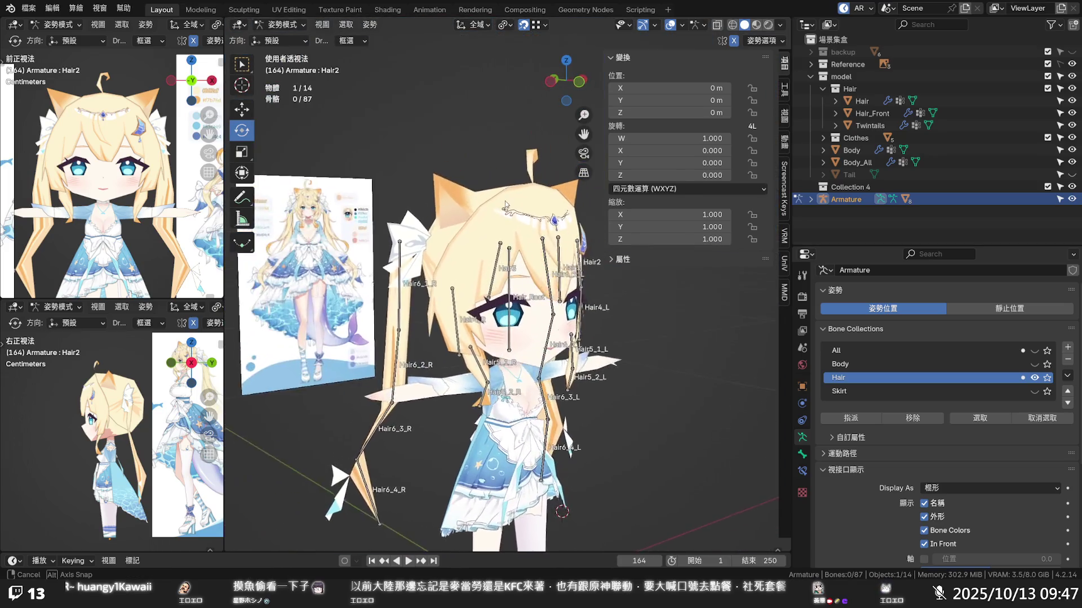
{"action": "mouse_move", "coordinate": [505, 205]}
{"action": "middle_mouse_down"}
{"action": "mouse_move", "coordinate": [451, 190]}
{"action": "mouse_move", "coordinate": [462, 251]}
{"action": "middle_mouse_up"}
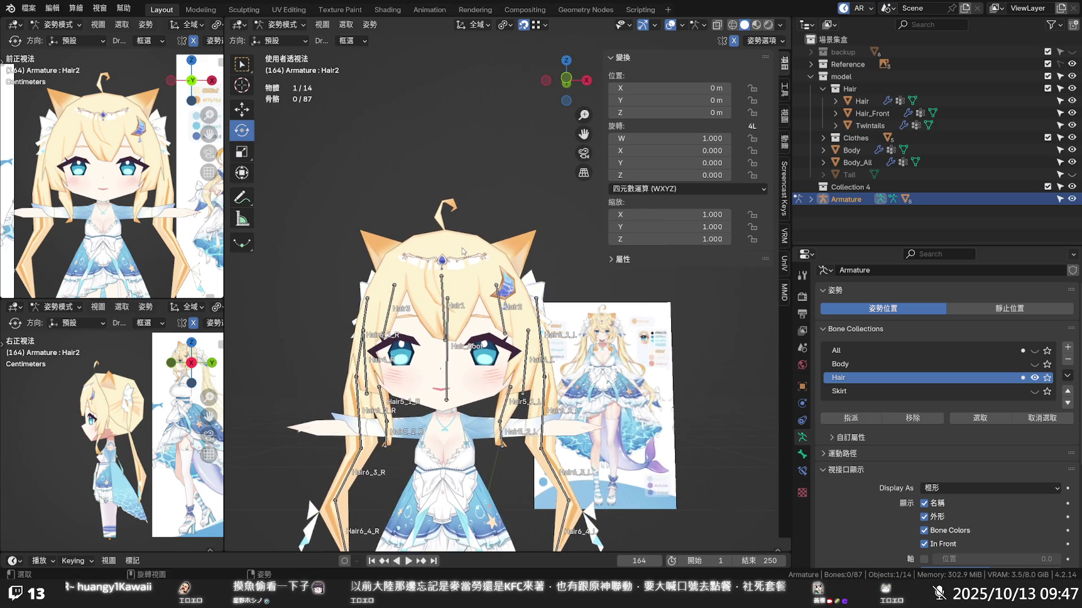
{"action": "key", "text": "ctrl+Tab"}
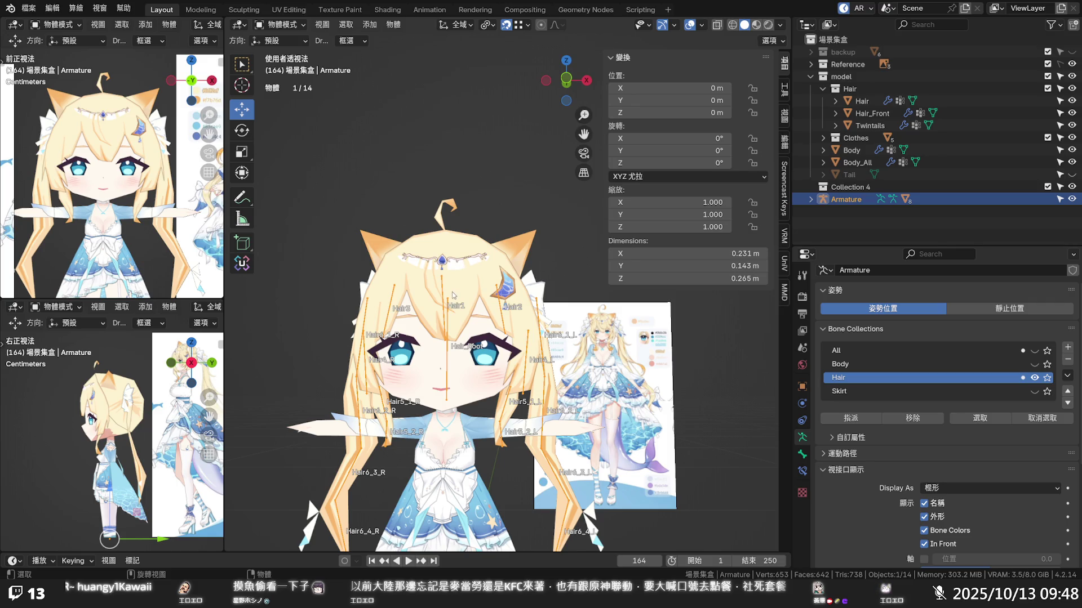
{"action": "scroll", "coordinate": [452, 296], "scroll_direction": "up", "scroll_amount": 2}
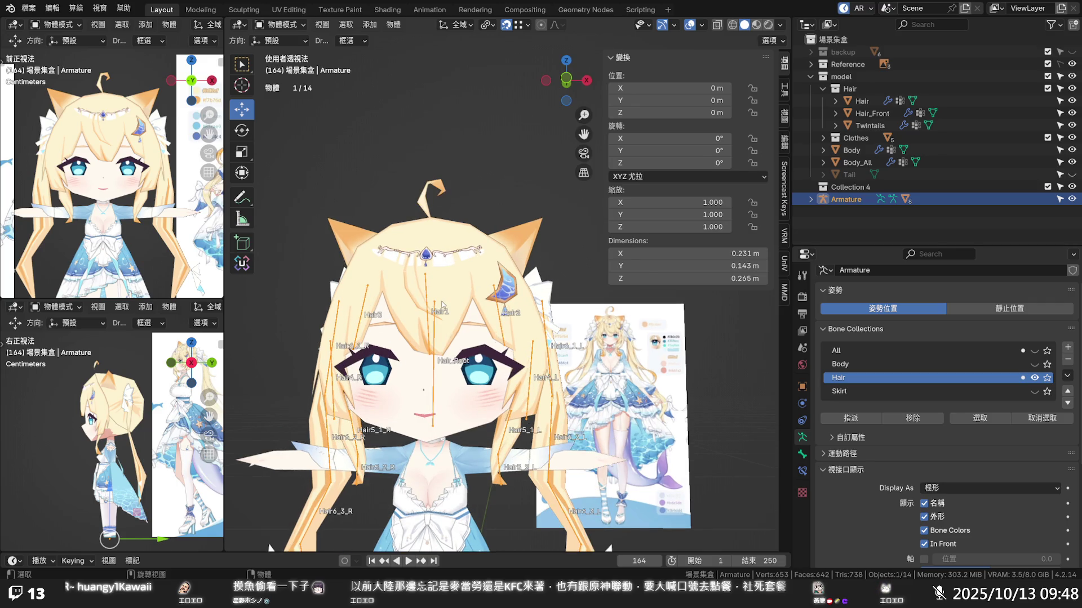
{"action": "key", "text": "Tab"}
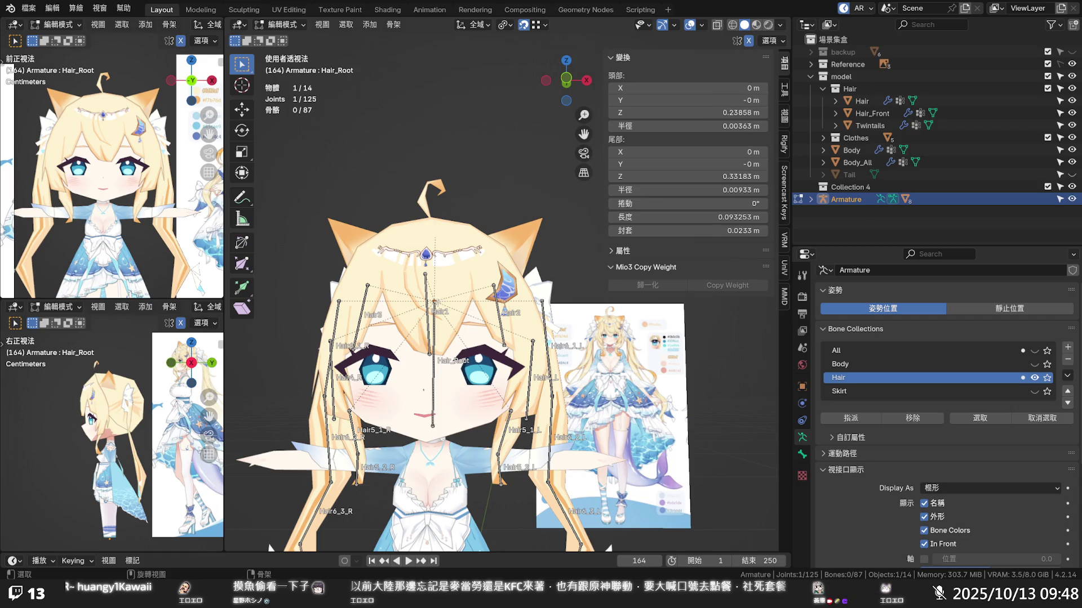
- Extrude Hair_Root.001 upward from the tip of Hair_Root toward the ahoge
{"action": "key", "text": "e"}
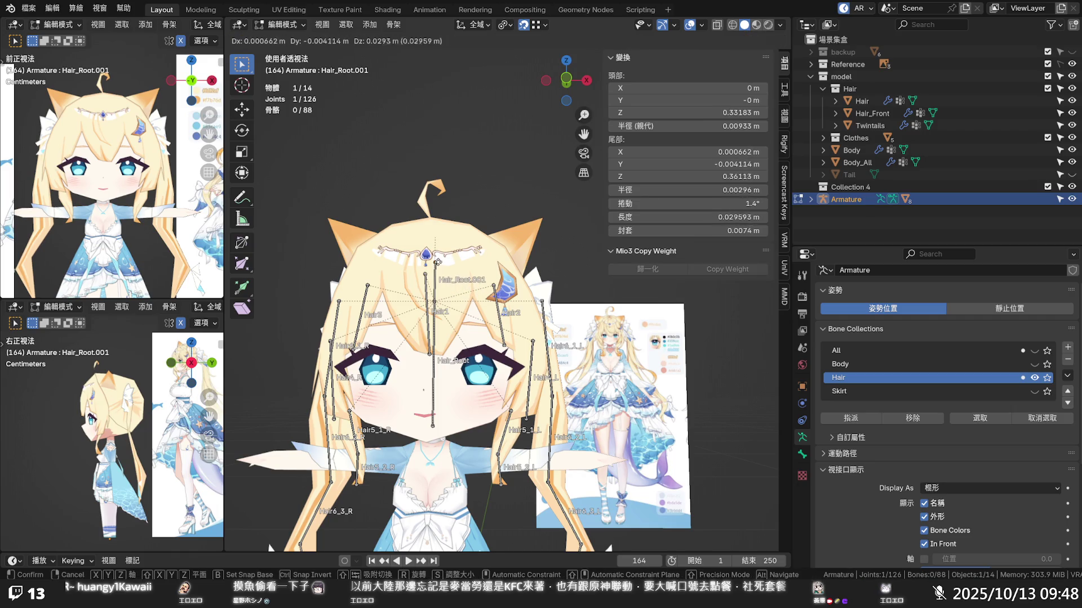
{"action": "left_click", "coordinate": [437, 260]}
{"action": "right_click", "coordinate": [437, 261]}
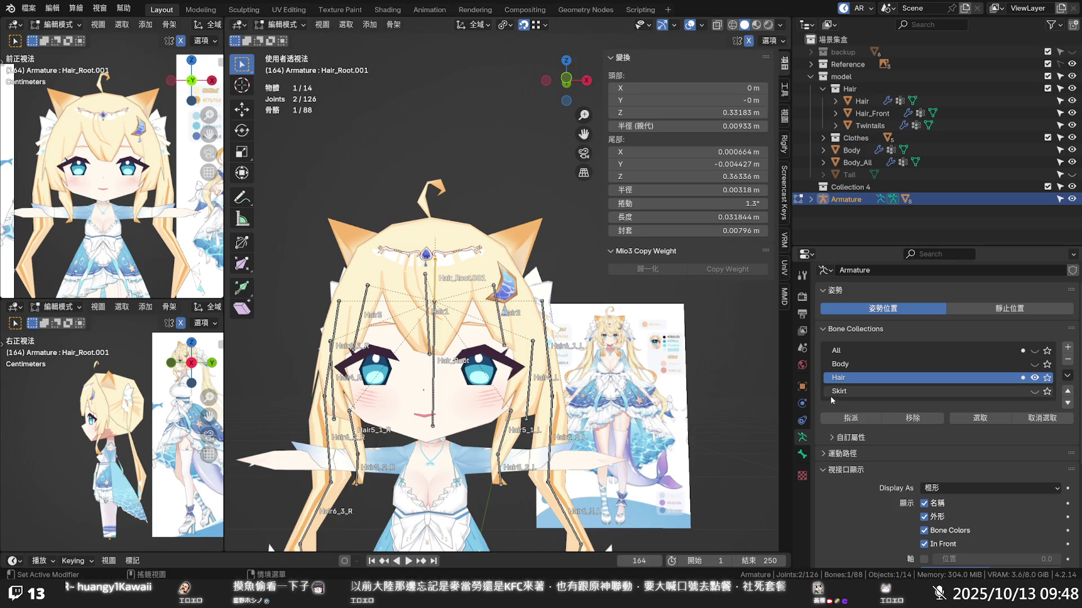
{"action": "scroll", "coordinate": [600, 349], "scroll_direction": "up", "scroll_amount": 2}
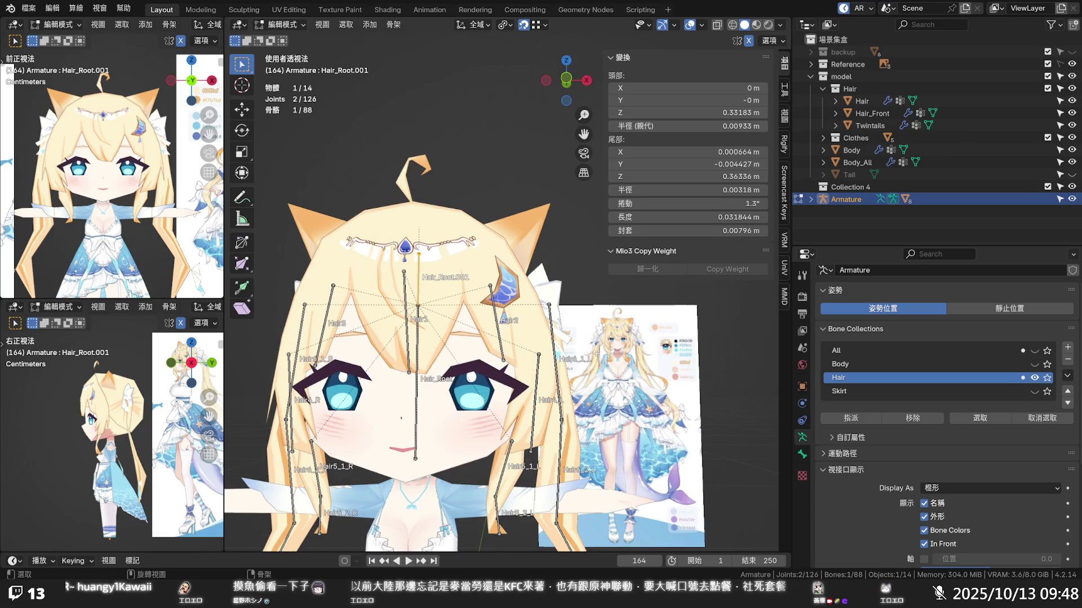
{"action": "mouse_move", "coordinate": [595, 352]}
{"action": "middle_mouse_down"}
{"action": "mouse_move", "coordinate": [538, 296]}
{"action": "mouse_move", "coordinate": [592, 304]}
{"action": "middle_mouse_up"}
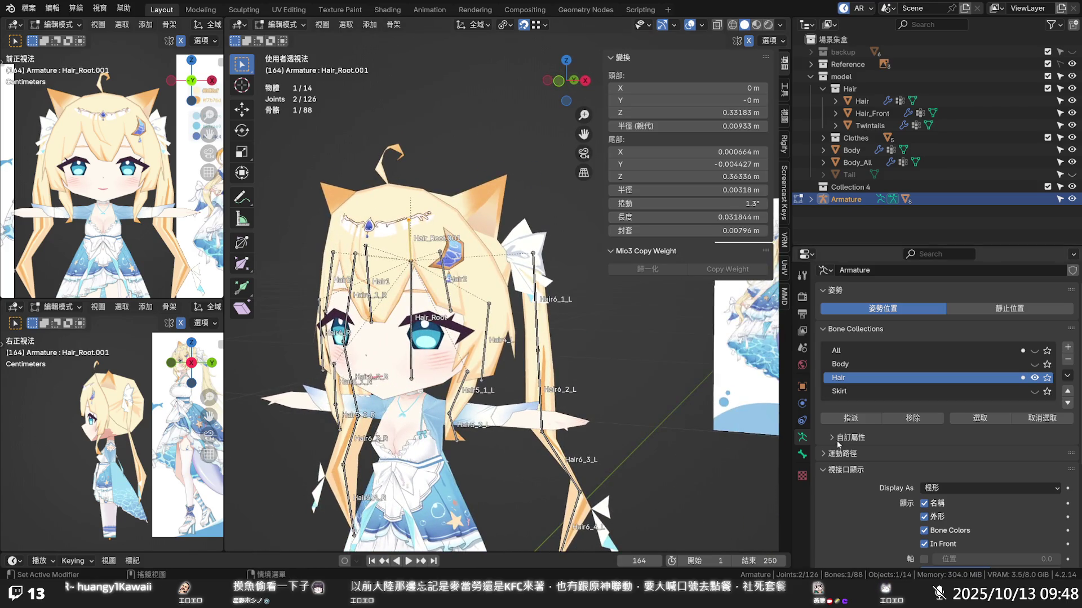
- Uncheck Connected on Hair_Root.001 and move it onto the head top, nudging its tip right
{"action": "left_click", "coordinate": [802, 454]}
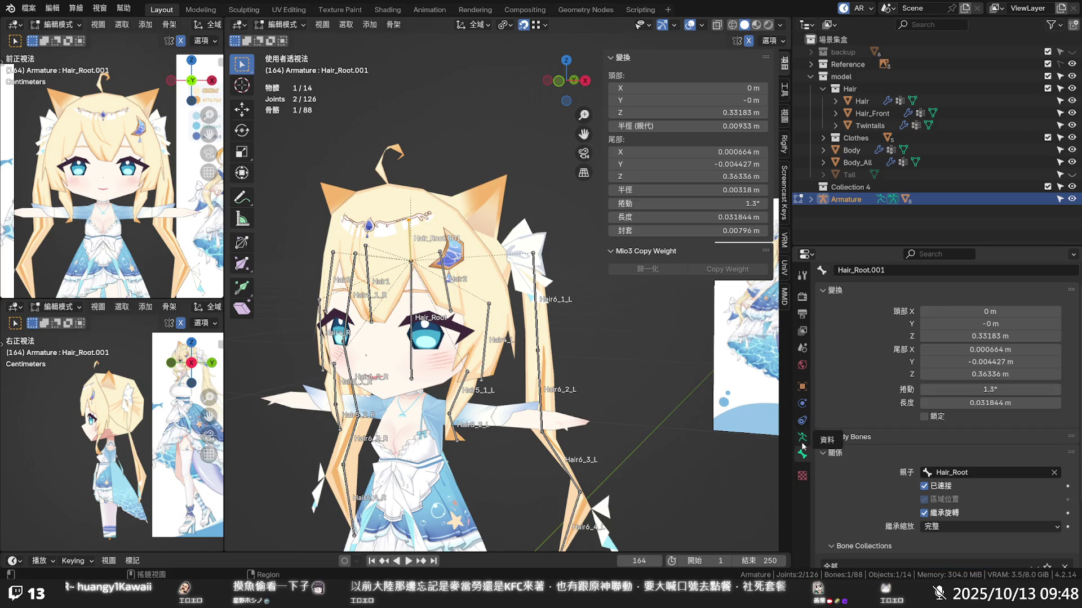
{"action": "left_click", "coordinate": [925, 487]}
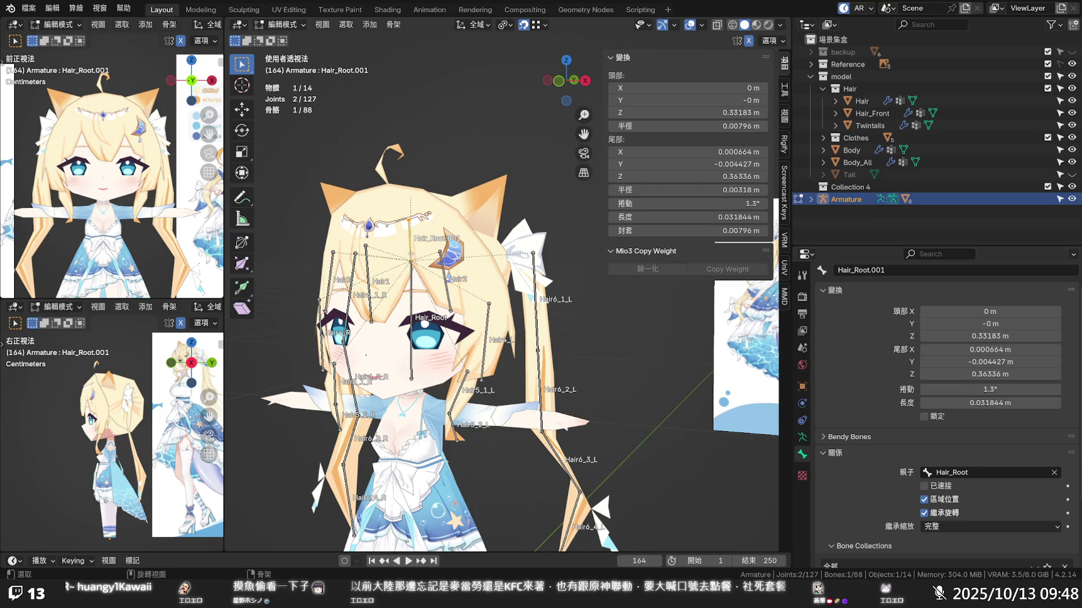
{"action": "key", "text": "g"}
{"action": "left_click", "coordinate": [420, 230]}
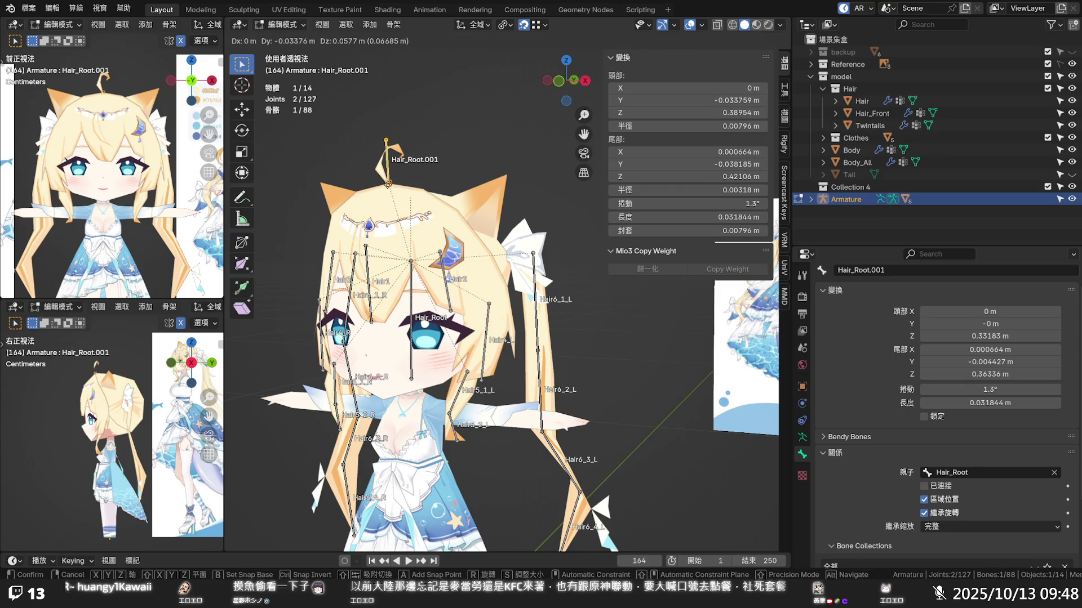
{"action": "scroll", "coordinate": [420, 230], "scroll_direction": "up", "scroll_amount": 2}
{"action": "scroll", "coordinate": [420, 229], "scroll_direction": "up", "scroll_amount": 2}
{"action": "scroll", "coordinate": [420, 229], "scroll_direction": "up", "scroll_amount": 1}
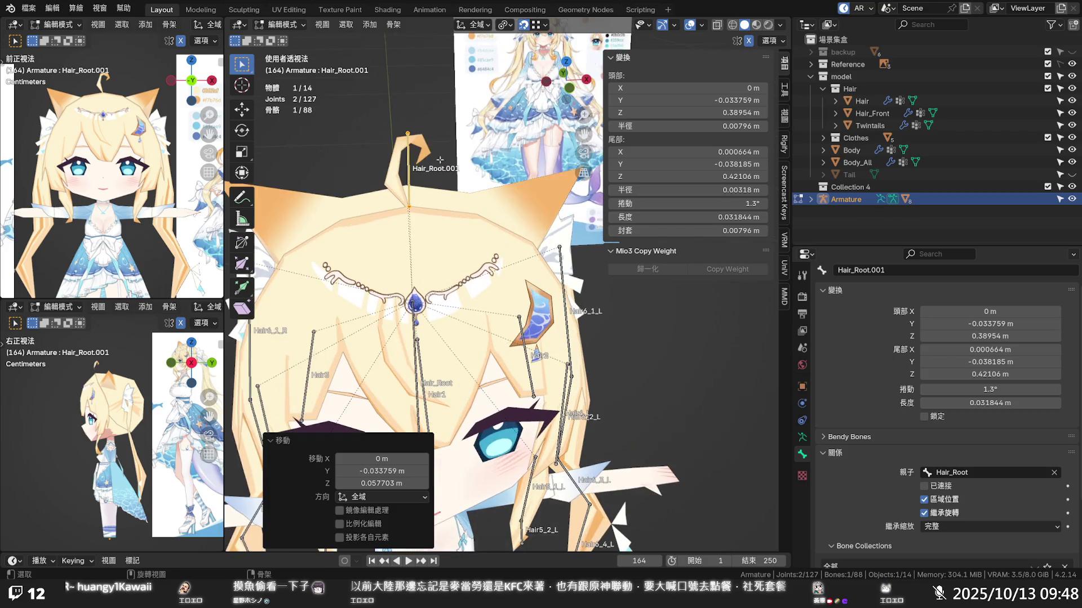
{"action": "left_click", "coordinate": [409, 134]}
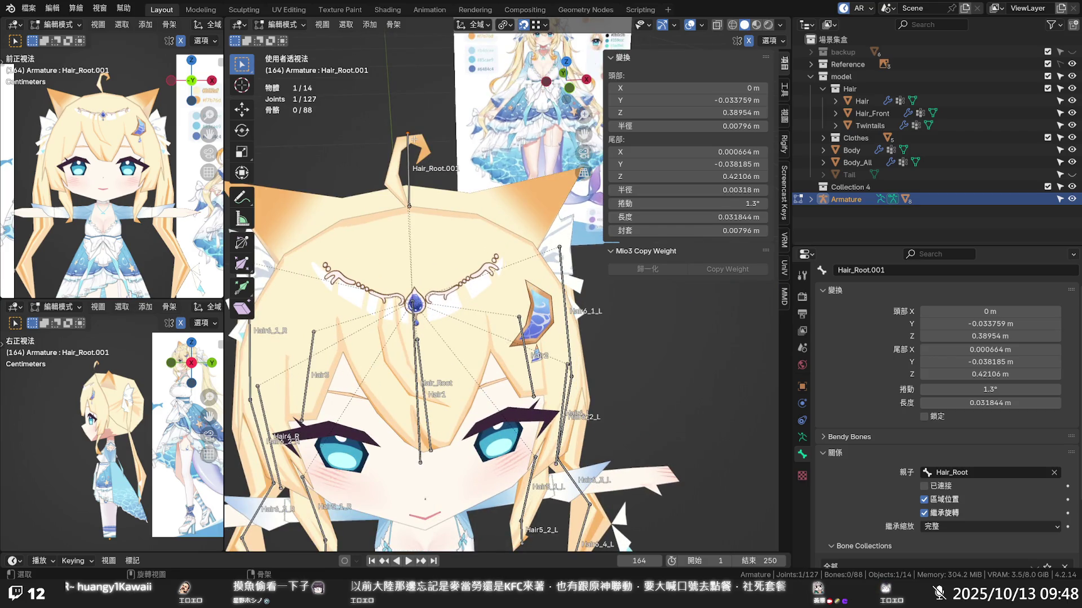
{"action": "key", "text": "g"}
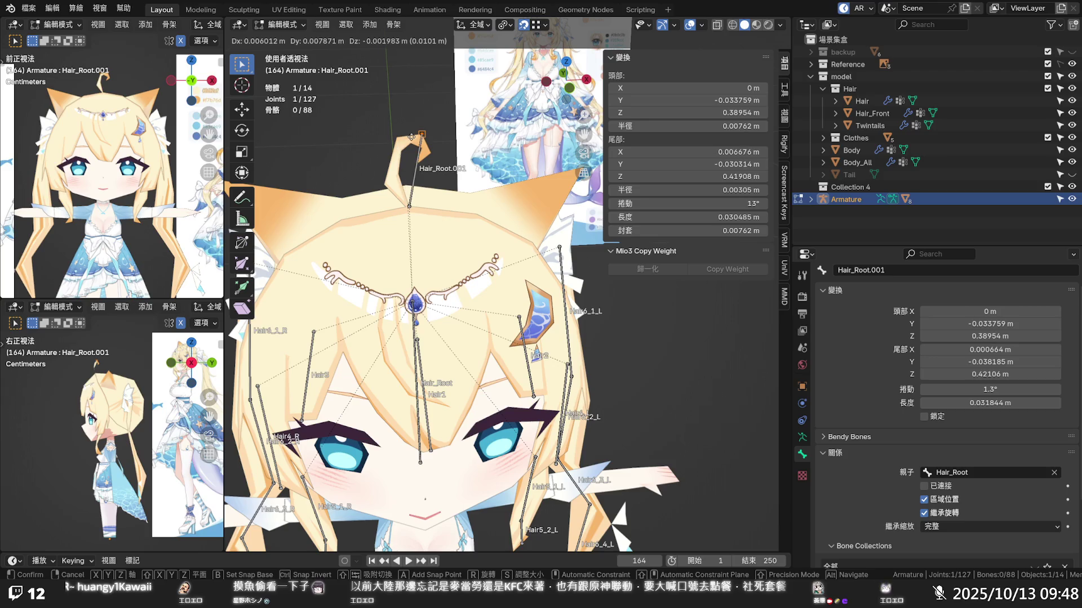
{"action": "left_click", "coordinate": [416, 135]}
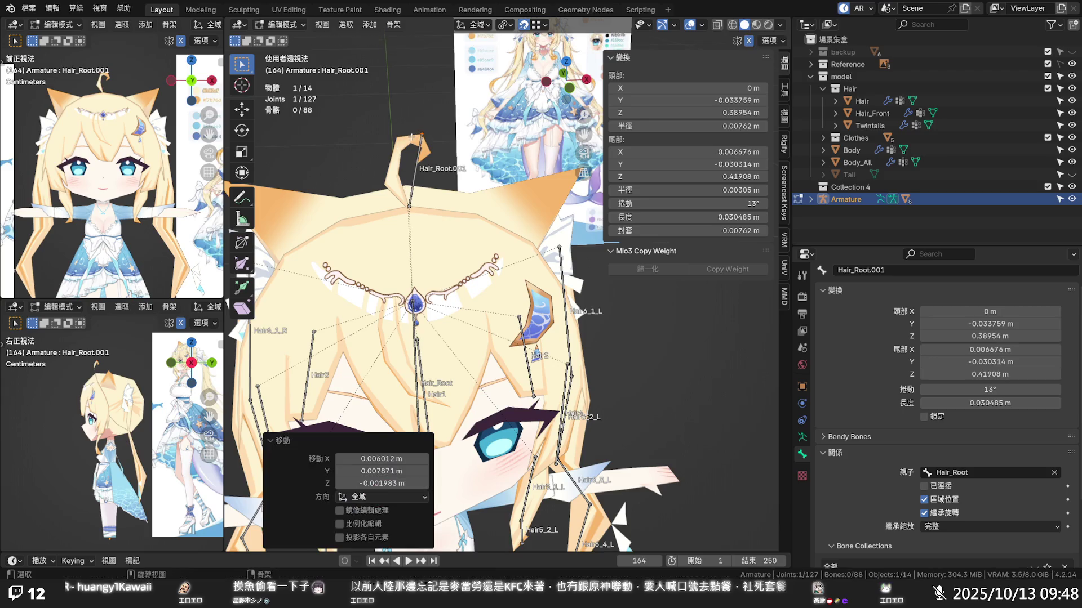
- Move the tip with edge snapping to match the ahoge, then restore vertex snapping
{"action": "left_click", "coordinate": [544, 25]}
{"action": "left_click", "coordinate": [522, 124]}
{"action": "key", "text": "g"}
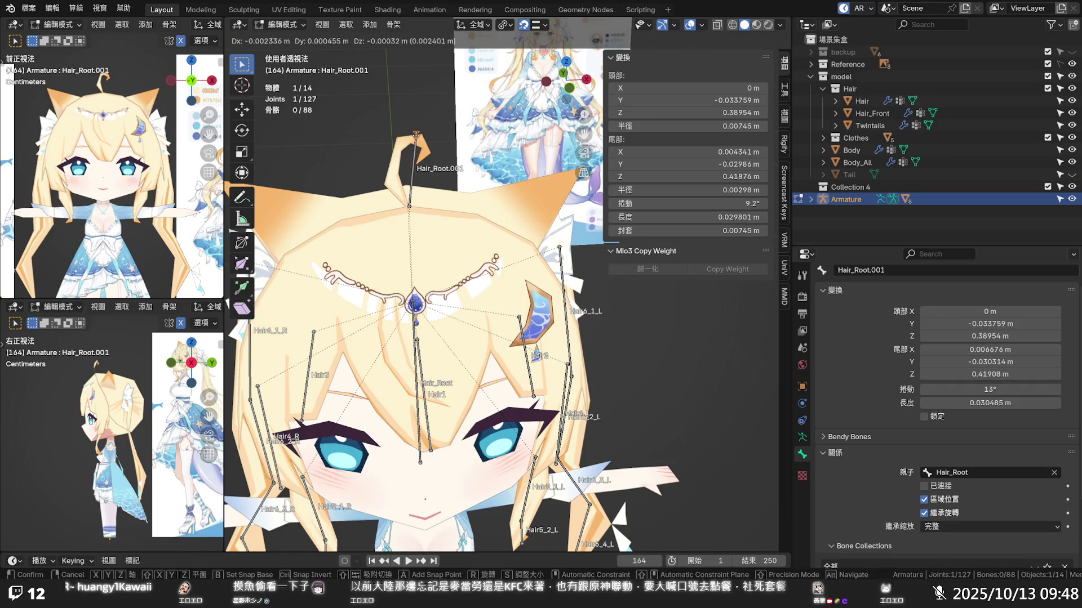
{"action": "left_click", "coordinate": [461, 133]}
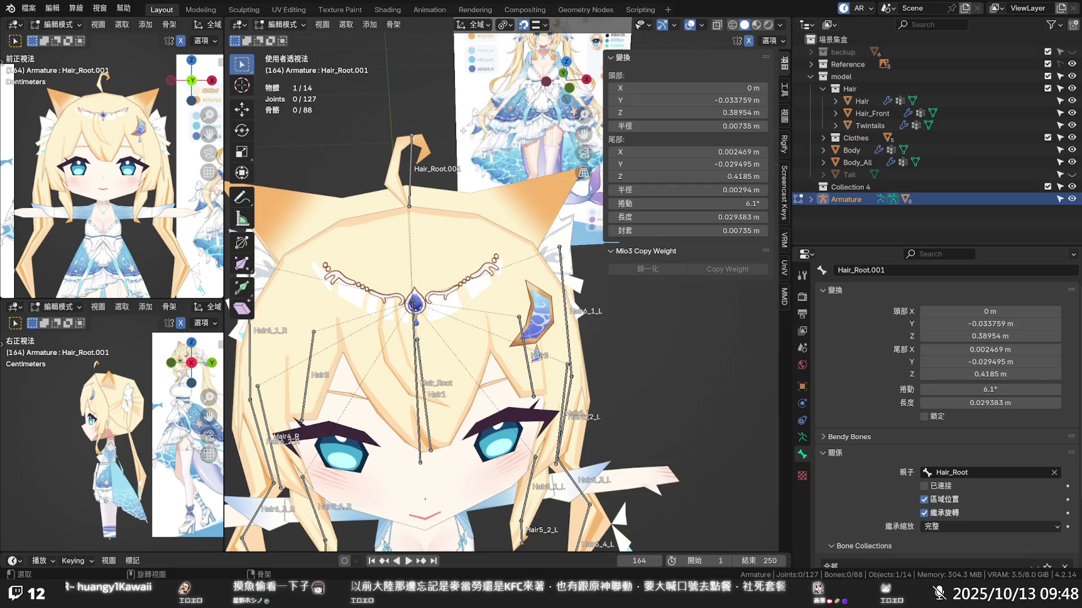
{"action": "left_click", "coordinate": [544, 25]}
{"action": "left_click", "coordinate": [535, 110]}
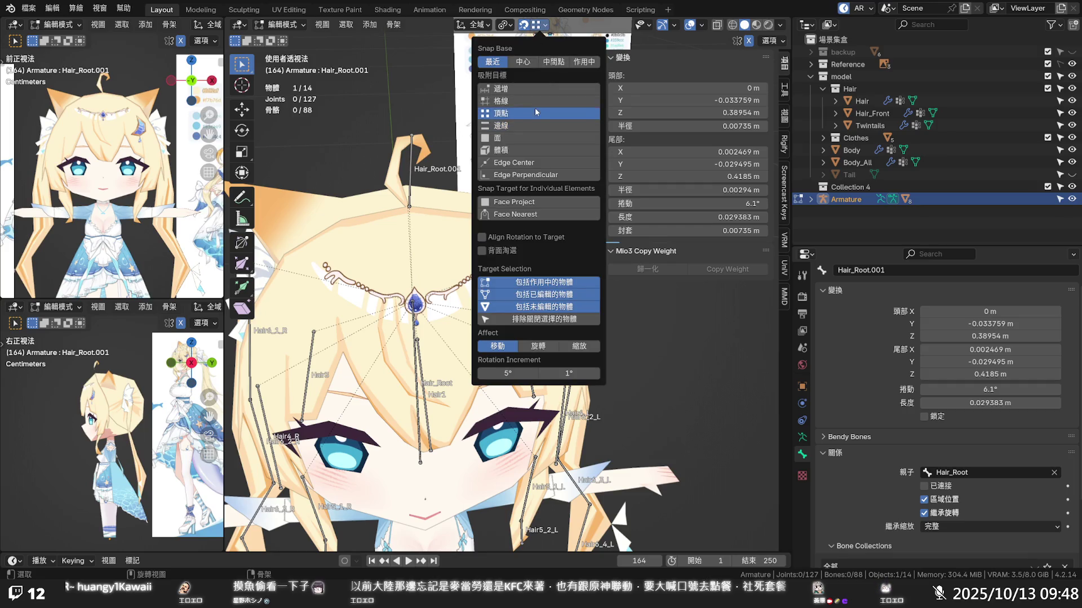
{"action": "scroll", "coordinate": [507, 338], "scroll_direction": "down", "scroll_amount": 3}
- Open the Armature Data settings and set bone display to Octahedral
{"action": "middle_click_drag", "start_coordinate": [508, 338], "coordinate": [524, 339]}
{"action": "middle_click_drag", "start_coordinate": [474, 195], "coordinate": [391, 167]}
{"action": "scroll", "coordinate": [390, 167], "scroll_direction": "up", "scroll_amount": 3}
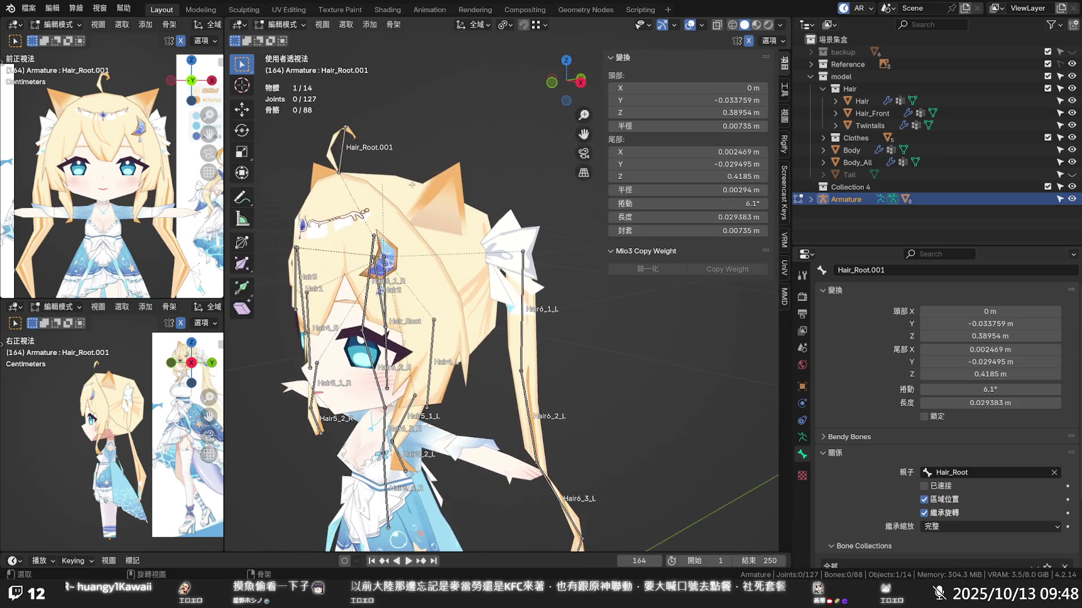
{"action": "scroll", "coordinate": [390, 166], "scroll_direction": "up", "scroll_amount": 2}
{"action": "scroll", "coordinate": [397, 186], "scroll_direction": "up", "scroll_amount": 2}
{"action": "scroll", "coordinate": [410, 212], "scroll_direction": "up", "scroll_amount": 2}
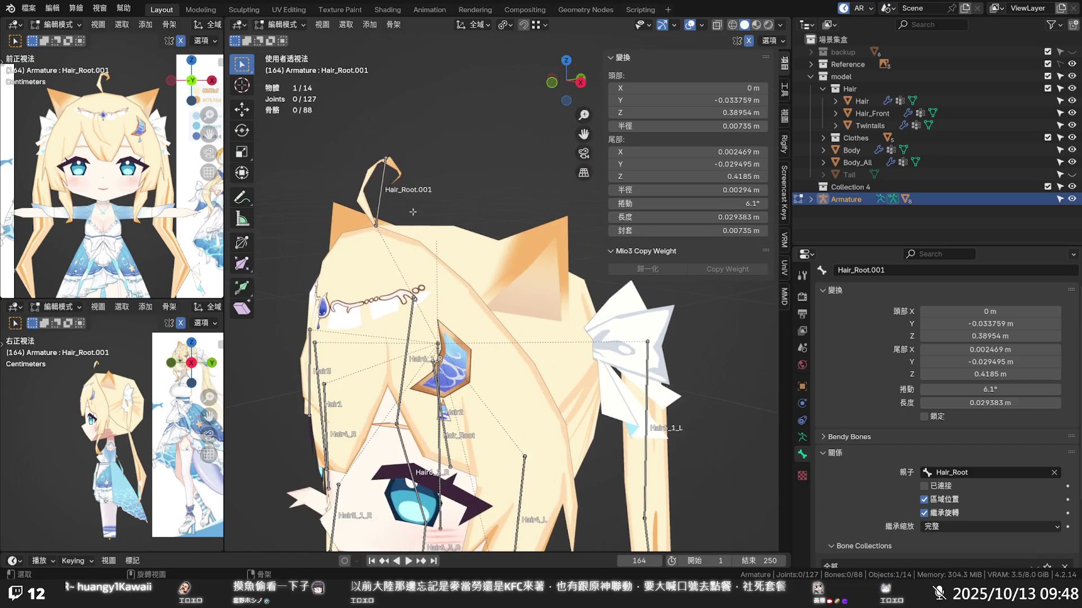
{"action": "middle_click_drag", "start_coordinate": [409, 211], "coordinate": [473, 229]}
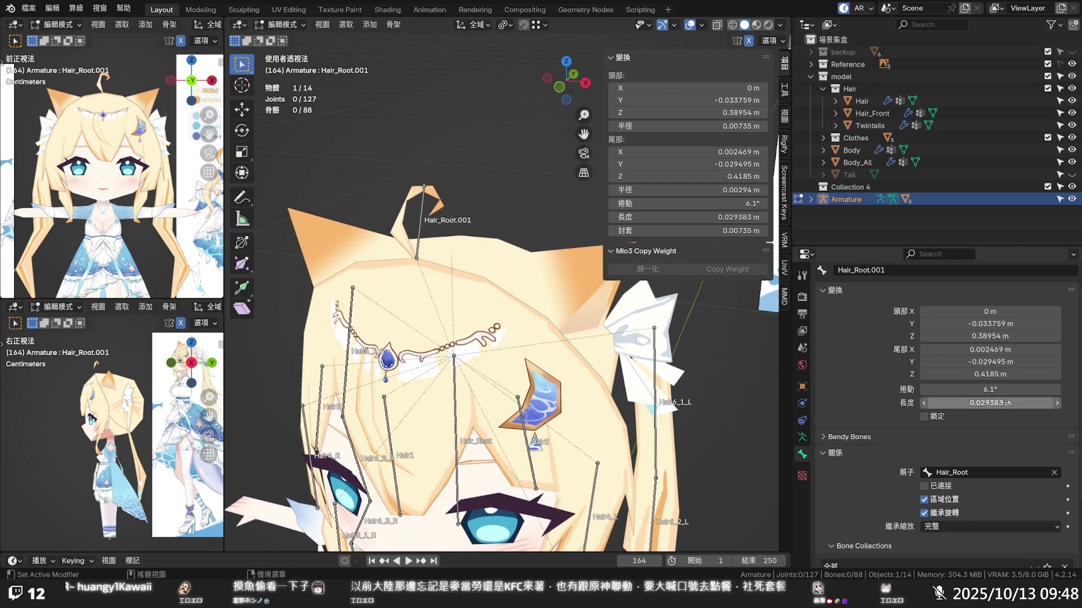
{"action": "scroll", "coordinate": [939, 498], "scroll_direction": "down", "scroll_amount": 2}
{"action": "scroll", "coordinate": [932, 491], "scroll_direction": "down", "scroll_amount": 3}
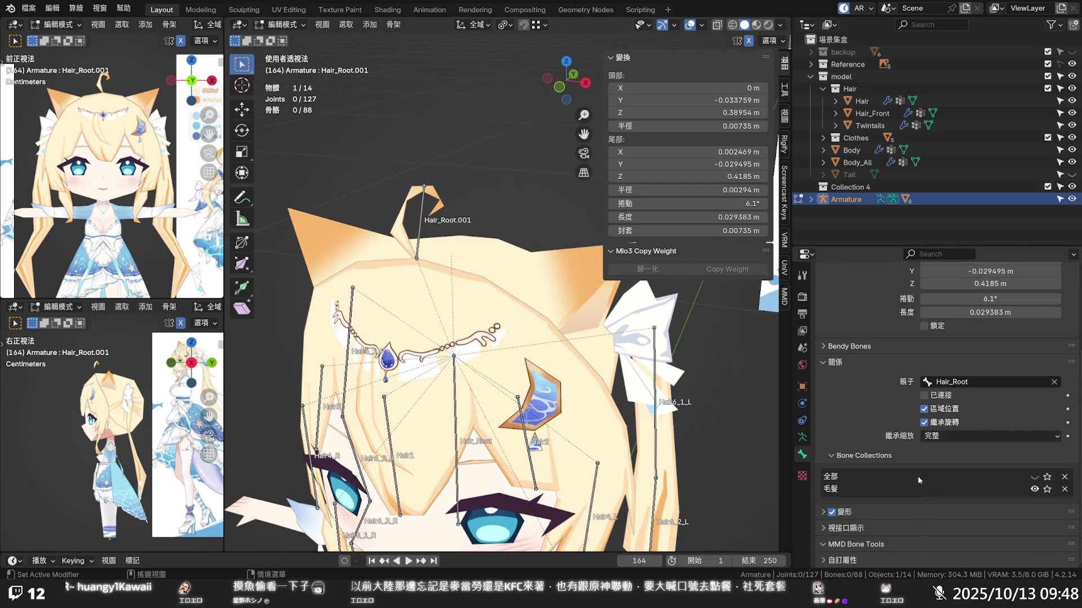
{"action": "left_click", "coordinate": [802, 437]}
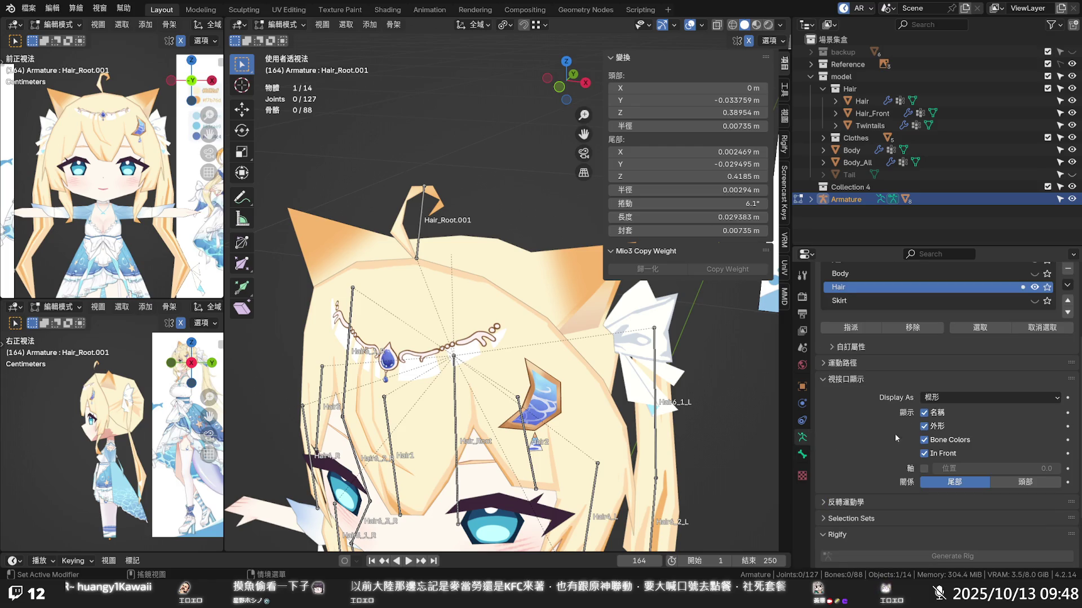
{"action": "left_click", "coordinate": [931, 402]}
- Orbit around the head and whole character to inspect the octahedral bones
{"action": "mouse_move", "coordinate": [481, 221]}
{"action": "middle_mouse_down"}
{"action": "mouse_move", "coordinate": [495, 241]}
{"action": "mouse_move", "coordinate": [464, 208]}
{"action": "middle_mouse_up"}
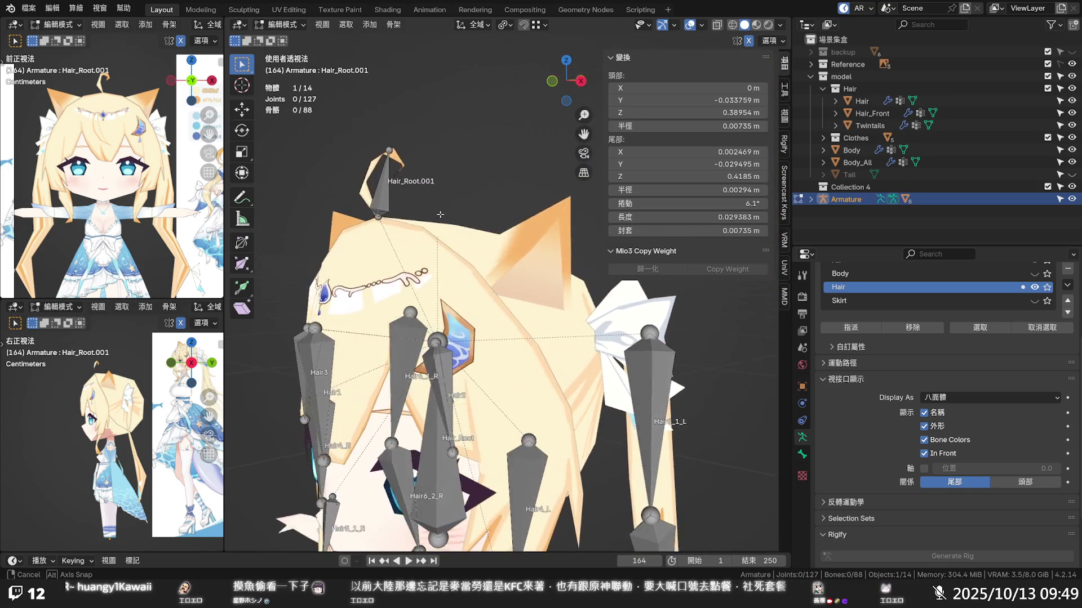
{"action": "scroll", "coordinate": [465, 208], "scroll_direction": "down", "scroll_amount": 2}
{"action": "scroll", "coordinate": [461, 209], "scroll_direction": "down", "scroll_amount": 1}
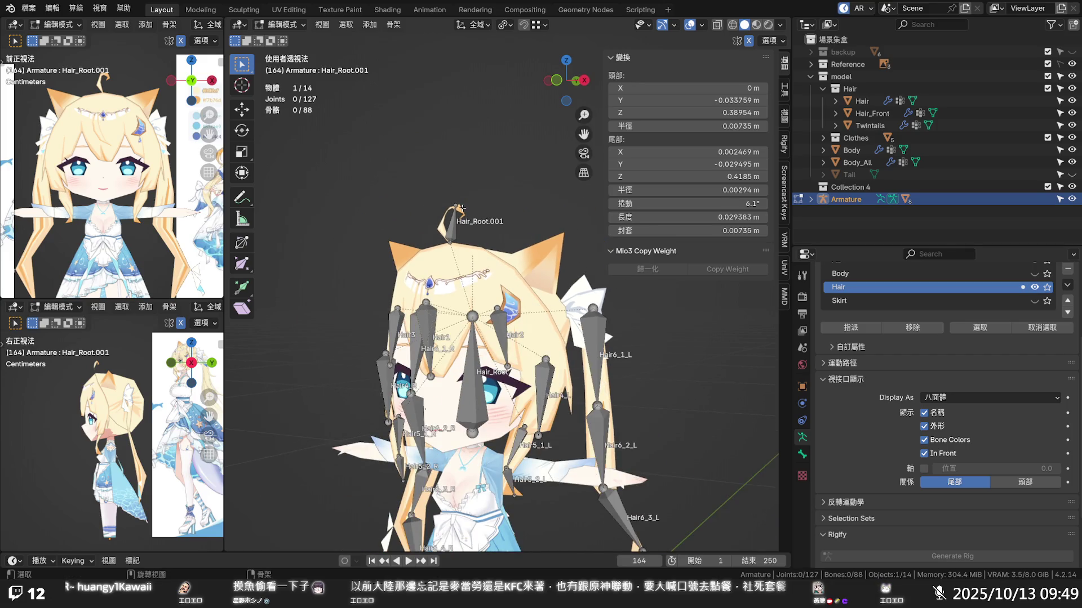
{"action": "mouse_move", "coordinate": [461, 208]}
{"action": "middle_mouse_down"}
{"action": "mouse_move", "coordinate": [475, 239]}
{"action": "mouse_move", "coordinate": [490, 238]}
{"action": "middle_mouse_up"}
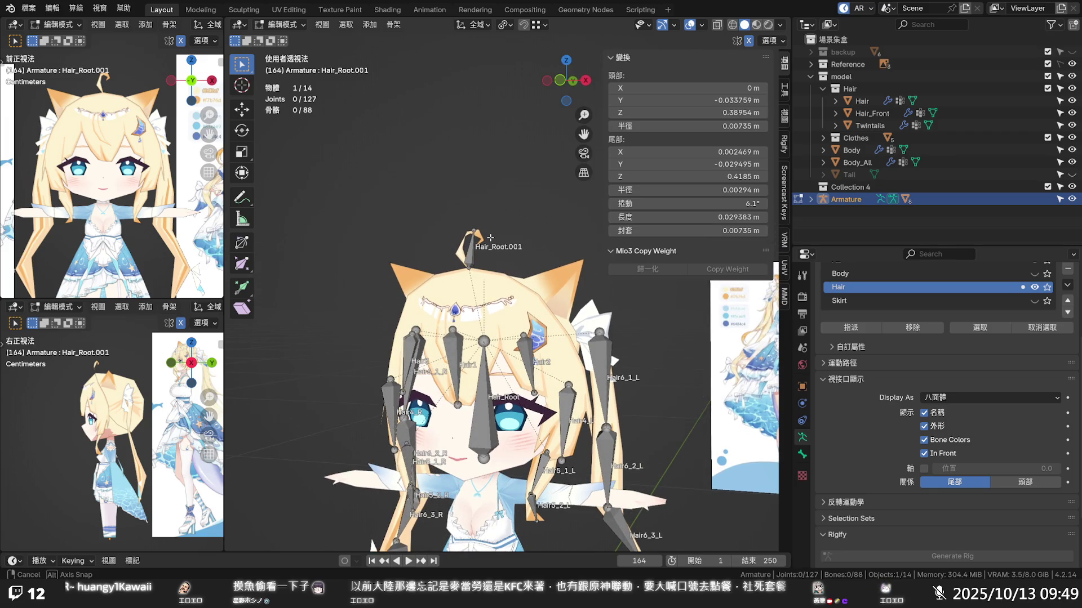
{"action": "mouse_move", "coordinate": [489, 238]}
{"action": "middle_mouse_down"}
{"action": "mouse_move", "coordinate": [387, 229]}
{"action": "mouse_move", "coordinate": [292, 241]}
{"action": "mouse_move", "coordinate": [391, 263]}
{"action": "middle_mouse_up"}
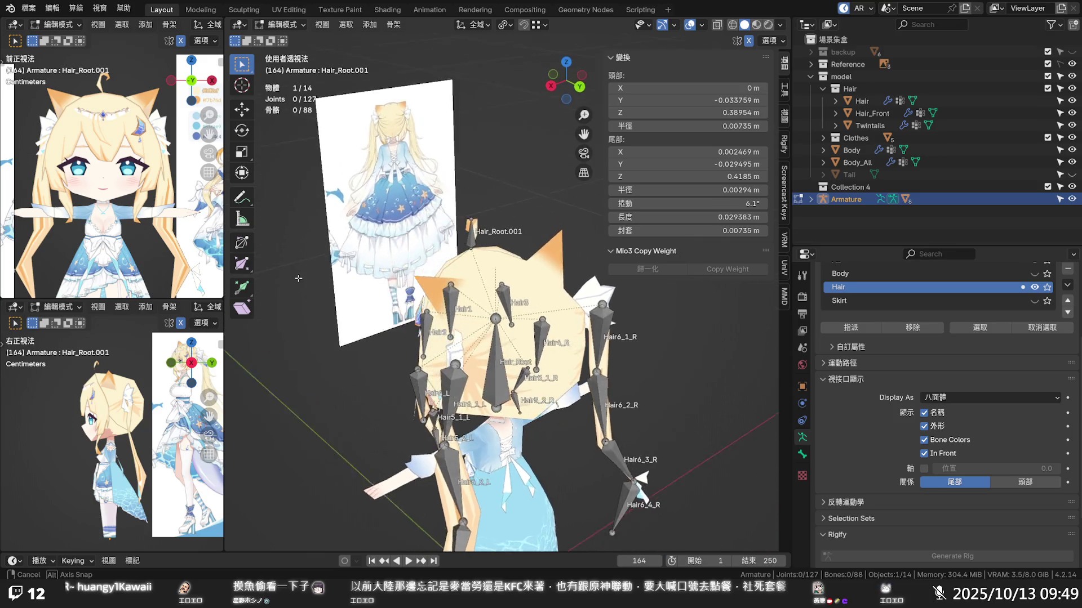
{"action": "middle_click_drag", "start_coordinate": [392, 262], "coordinate": [486, 247]}
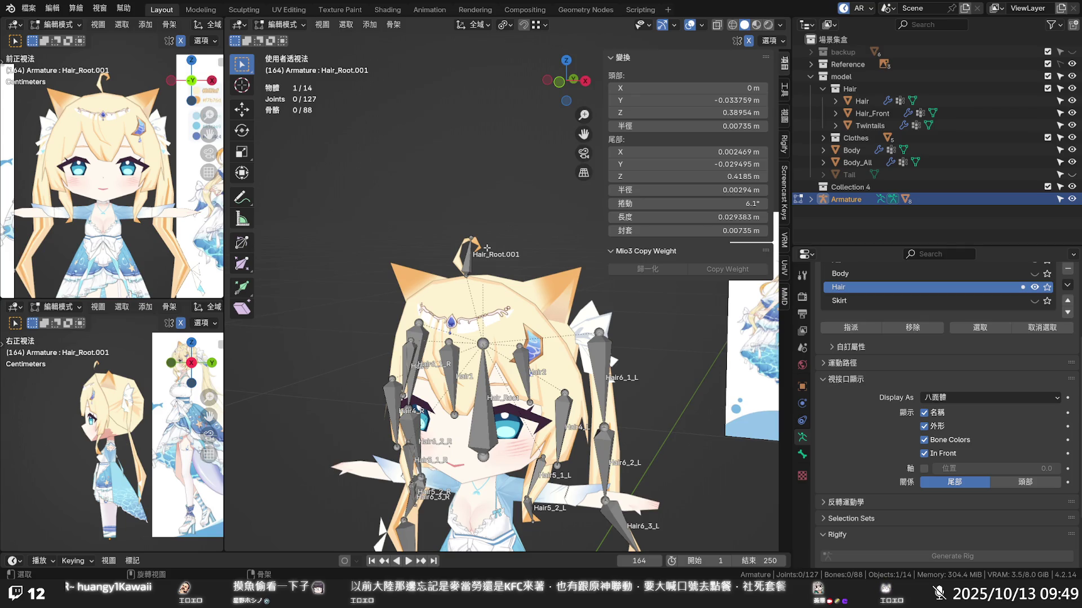
{"action": "scroll", "coordinate": [486, 247], "scroll_direction": "up", "scroll_amount": 2}
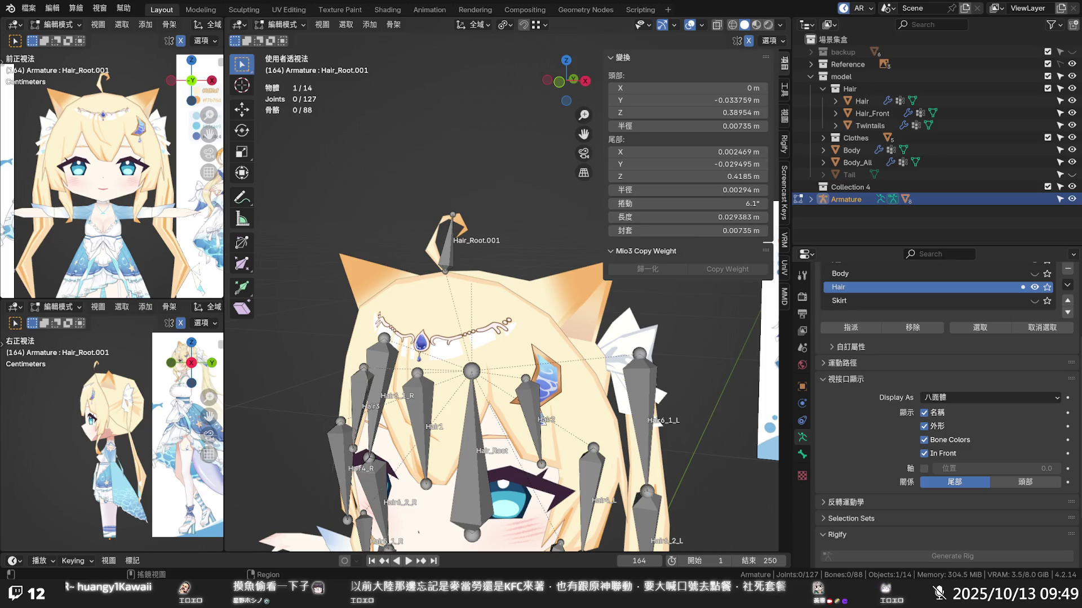
{"action": "mouse_move", "coordinate": [543, 420]}
{"action": "middle_mouse_down"}
{"action": "mouse_move", "coordinate": [545, 227]}
{"action": "mouse_move", "coordinate": [512, 231]}
{"action": "middle_mouse_up"}
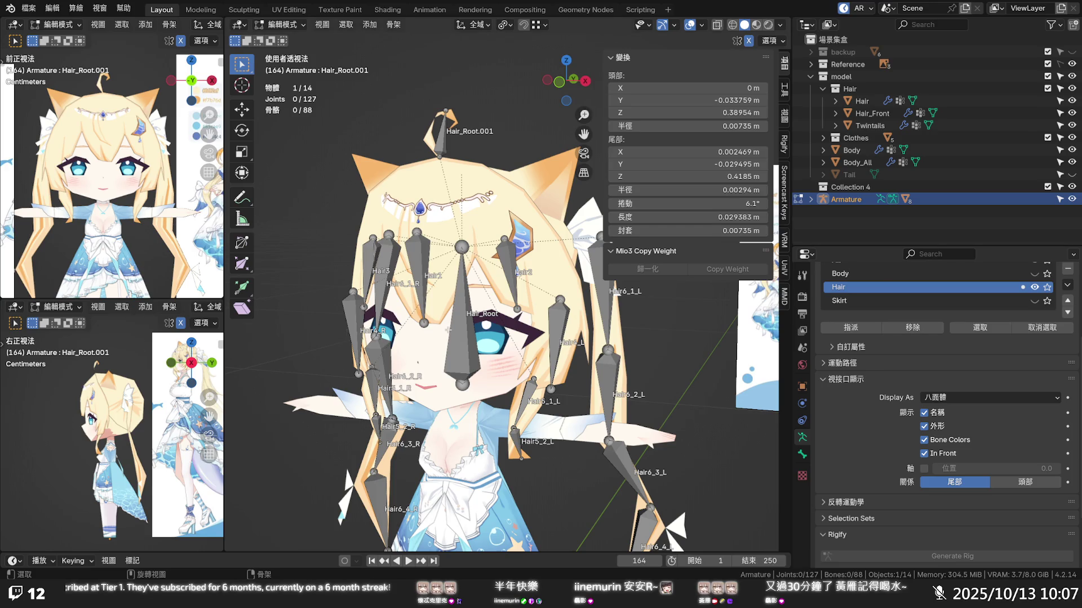
- Check the upright Hair_Root.001 ahoge from front and side, then select and duplicate it
{"action": "middle_click_drag", "start_coordinate": [479, 323], "coordinate": [513, 191]}
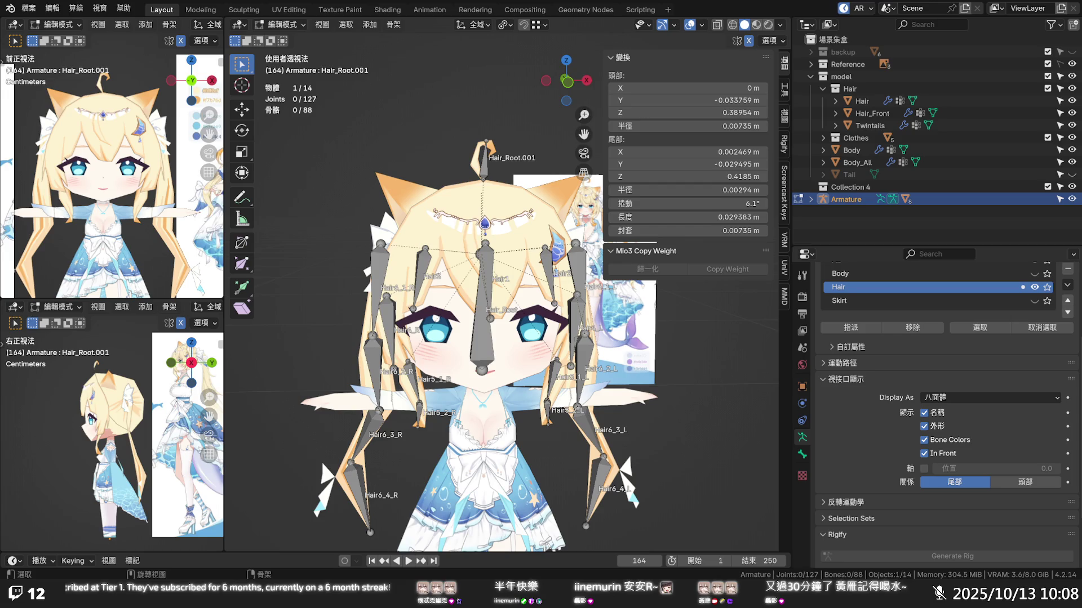
{"action": "scroll", "coordinate": [436, 328], "scroll_direction": "down", "scroll_amount": 3}
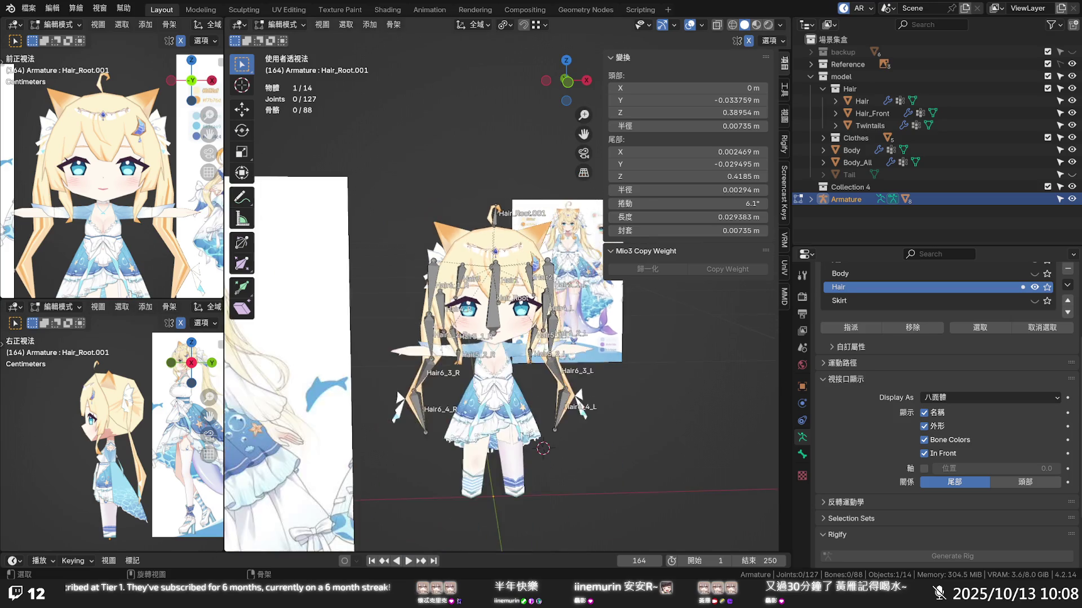
{"action": "scroll", "coordinate": [436, 328], "scroll_direction": "up", "scroll_amount": 2}
{"action": "middle_click_drag", "start_coordinate": [436, 329], "coordinate": [480, 321]}
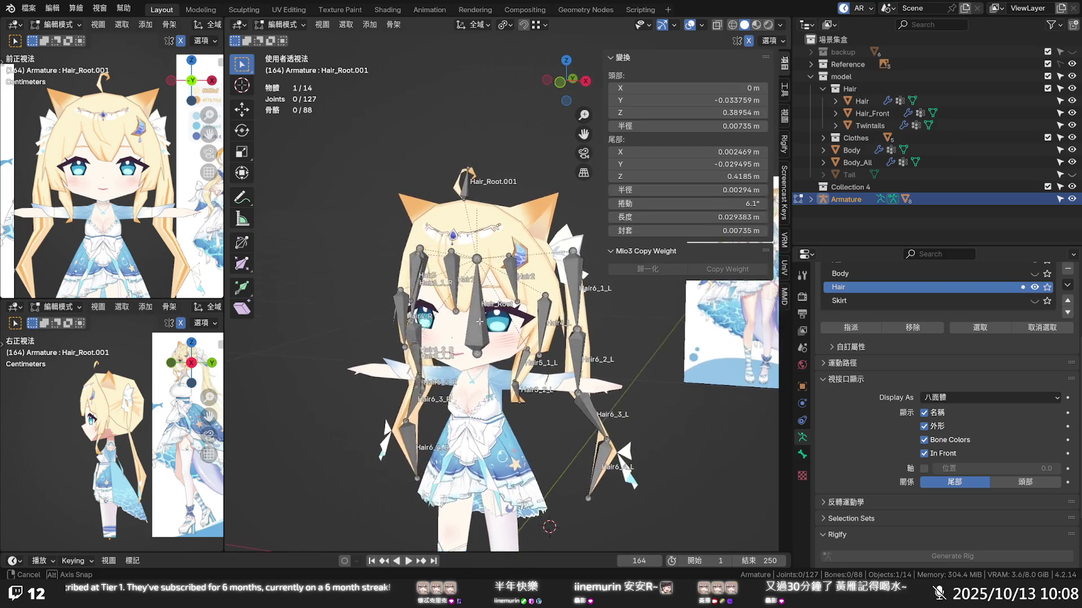
{"action": "middle_click_drag", "start_coordinate": [480, 322], "coordinate": [784, 445]}
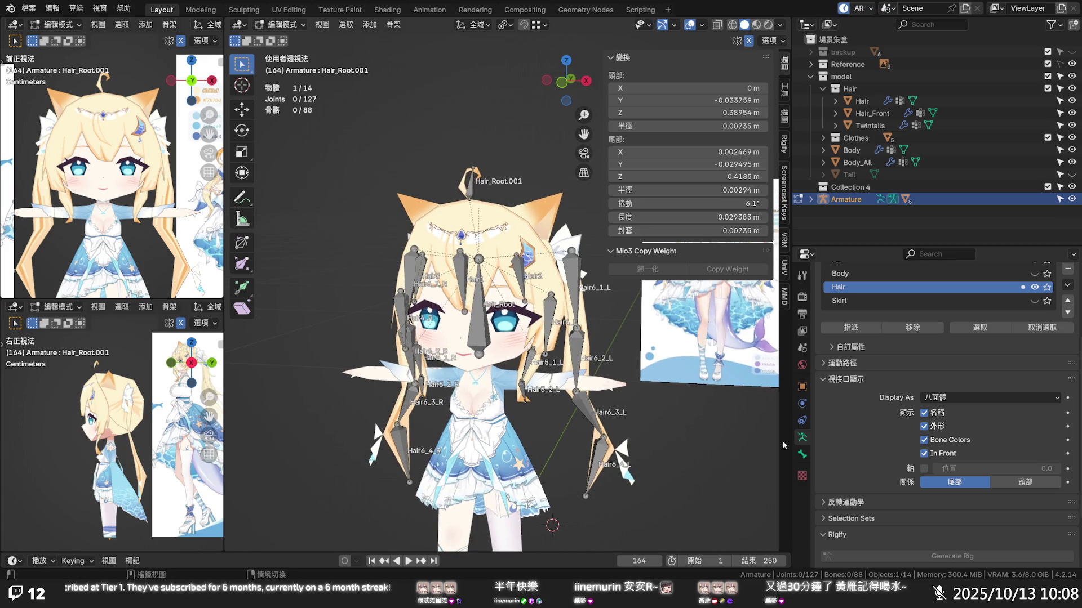
{"action": "left_click", "coordinate": [802, 454]}
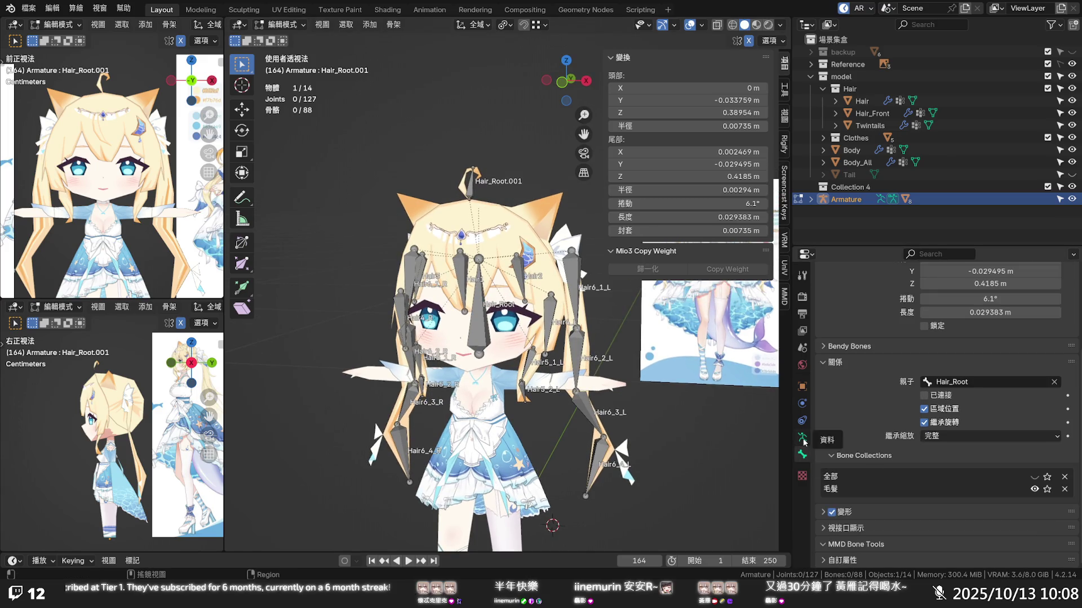
{"action": "left_click", "coordinate": [803, 439]}
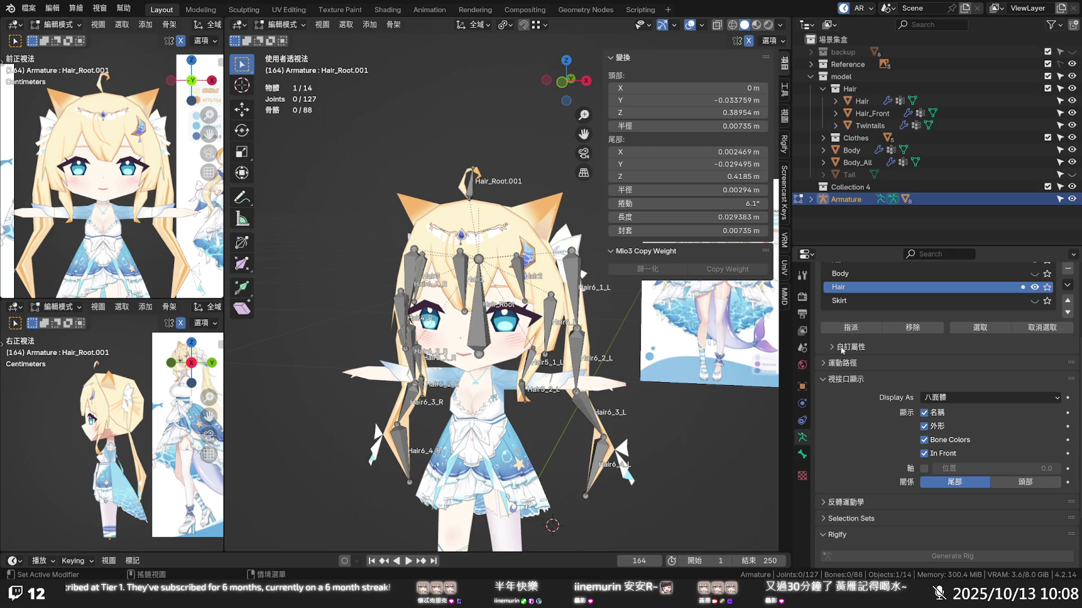
{"action": "left_click", "coordinate": [470, 193]}
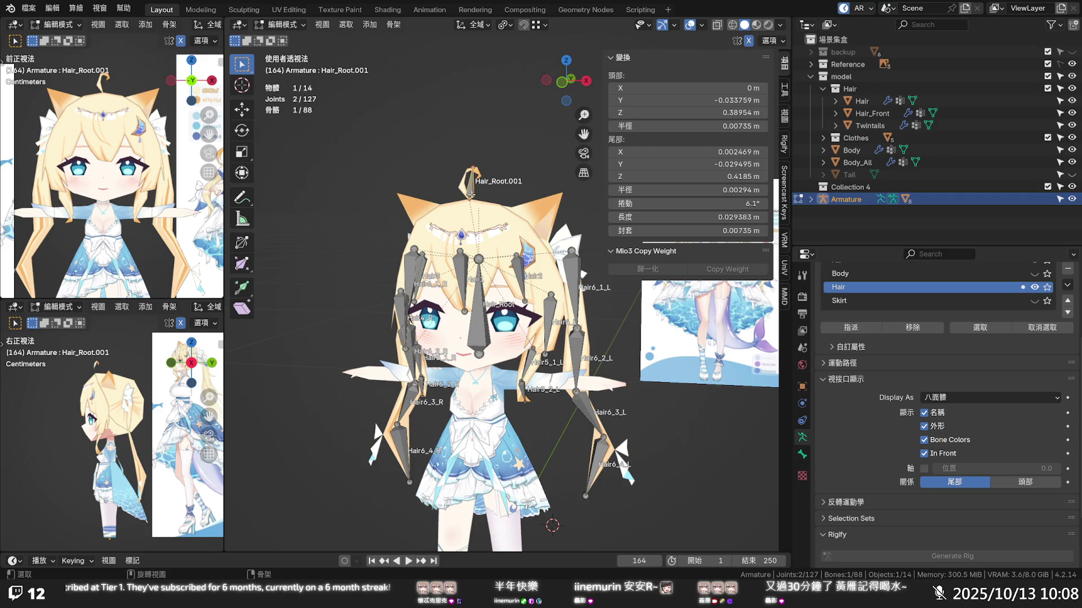
{"action": "key", "text": "shift+d"}
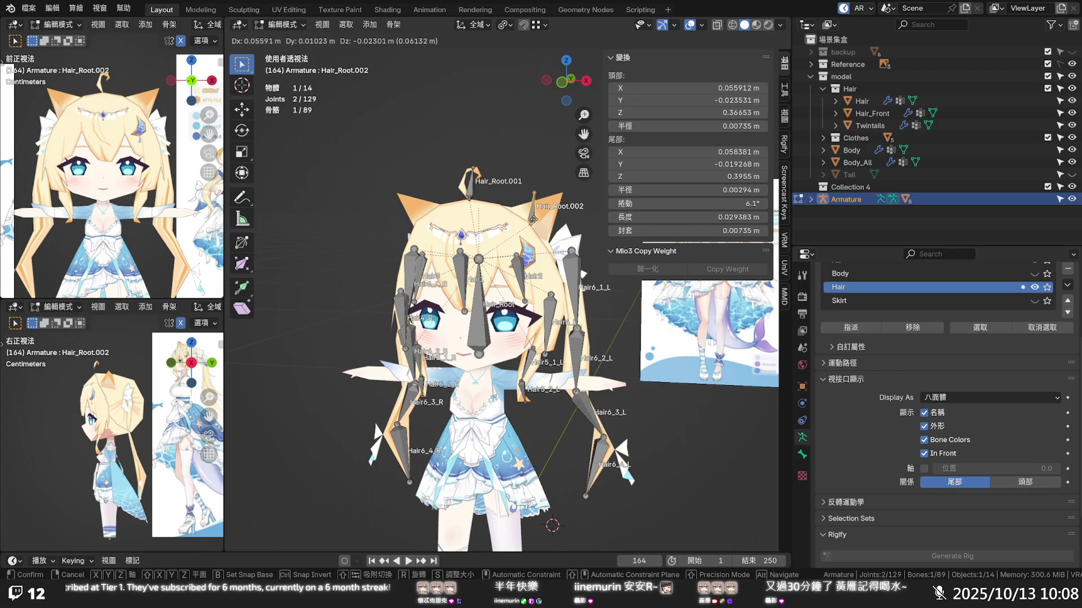
- Place two duplicated bones beside the cat ears and rename Hair_Root.003 to Ear_R
{"action": "left_click", "coordinate": [534, 218]}
{"action": "key", "text": "shift+d"}
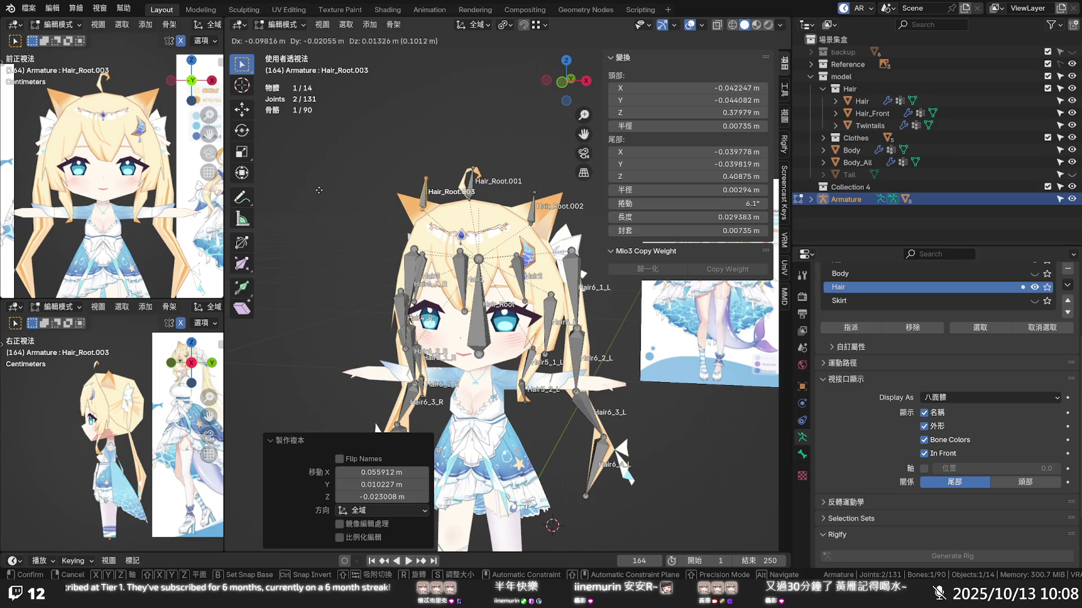
{"action": "left_click", "coordinate": [320, 193]}
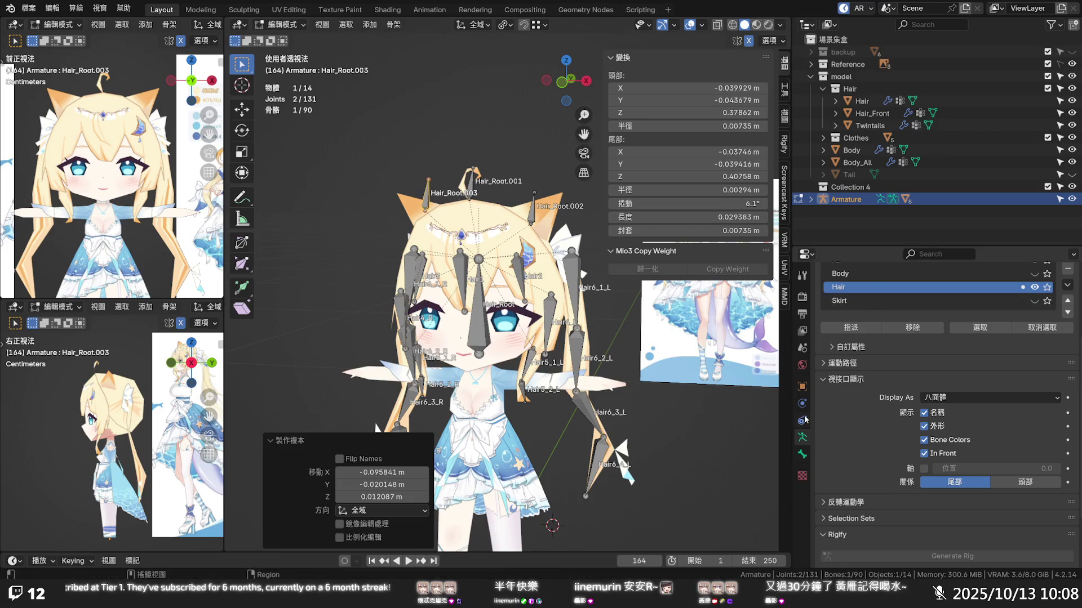
{"action": "left_click", "coordinate": [802, 454]}
{"action": "scroll", "coordinate": [876, 316], "scroll_direction": "up", "scroll_amount": 3}
{"action": "left_click", "coordinate": [891, 296]}
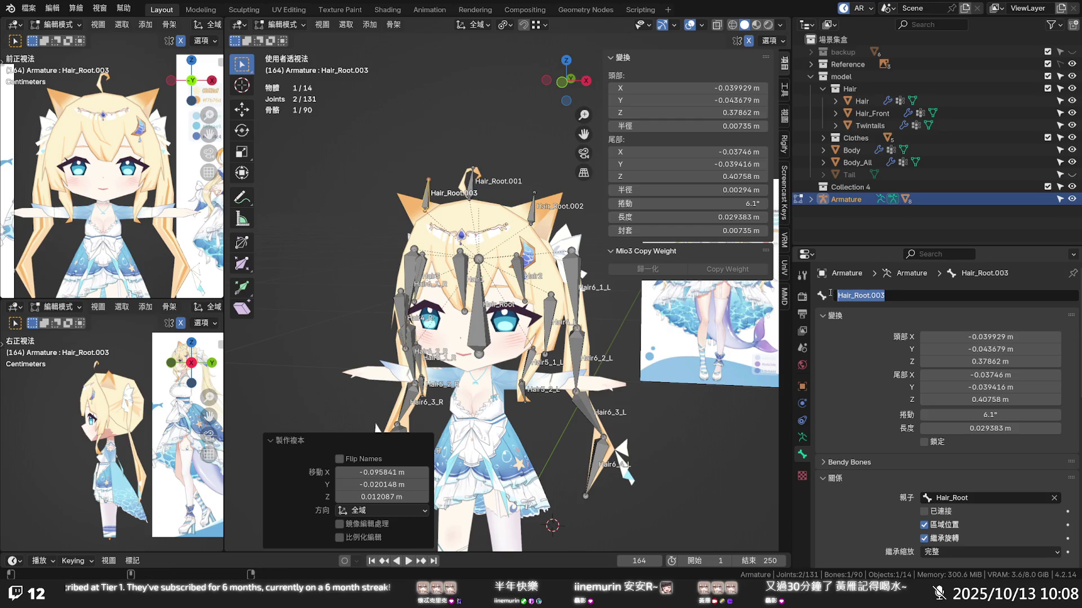
{"action": "type", "text": "e"}
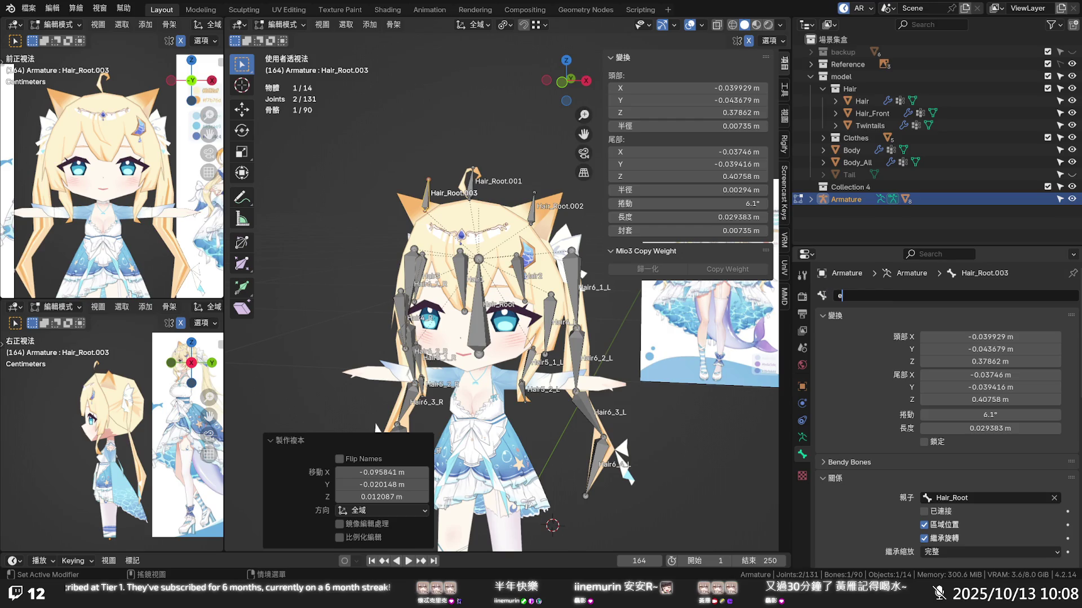
{"action": "type", "text": "ar_"}
{"action": "type", "text": "R"}
{"action": "key", "text": "Return"}
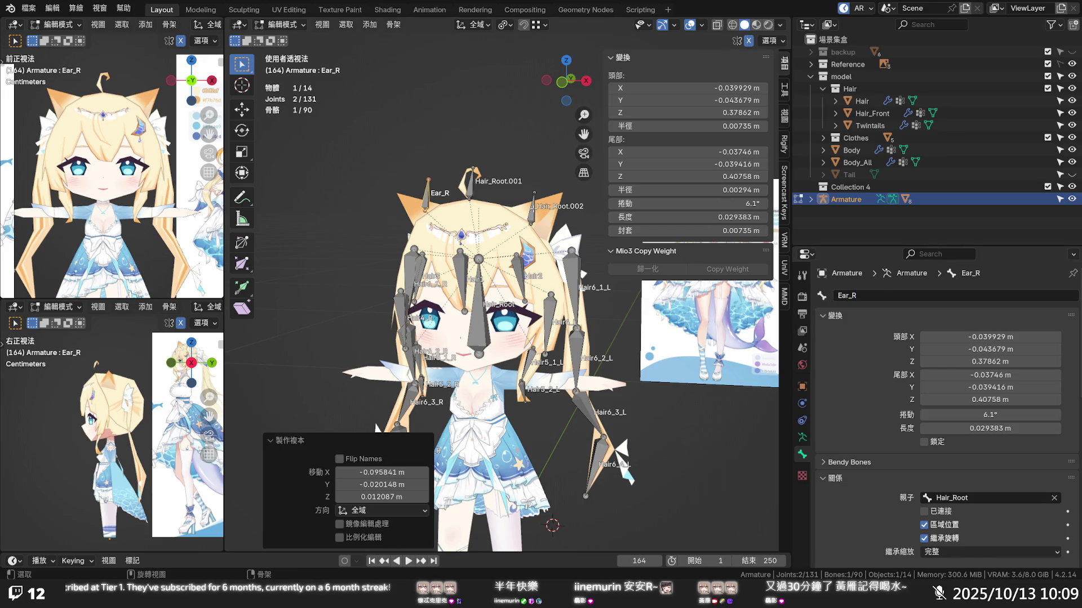
- Rename Hair_Root.002 to Ear_L by pasting Ear_R's name and swapping the R for L
{"action": "left_click", "coordinate": [541, 208]}
{"action": "left_click", "coordinate": [427, 203]}
{"action": "left_click", "coordinate": [874, 296]}
{"action": "key", "text": "Return"}
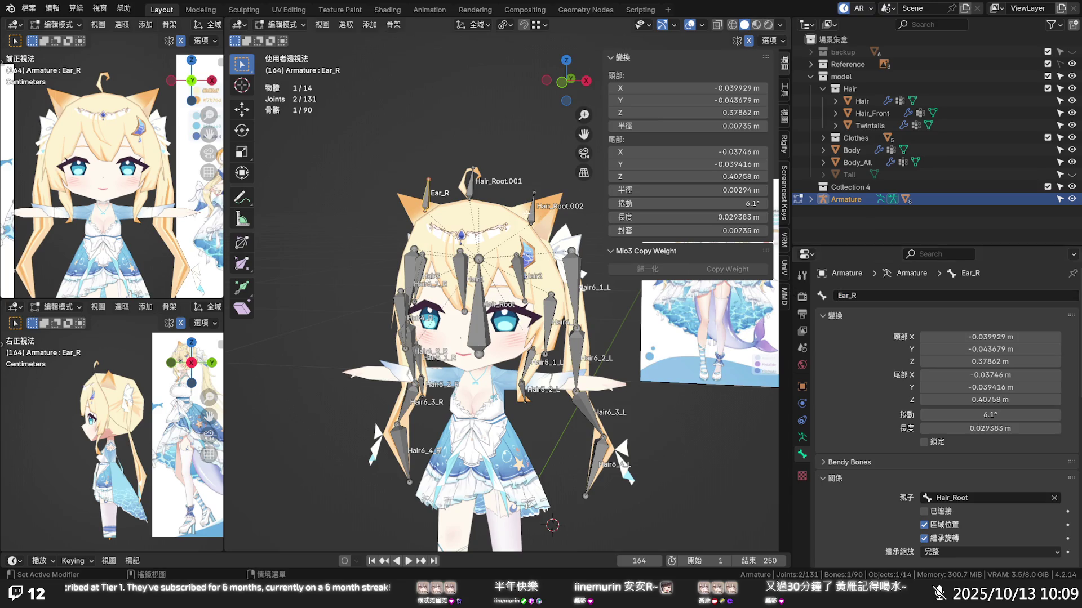
{"action": "left_click", "coordinate": [540, 208]}
{"action": "double_click", "coordinate": [873, 294]}
{"action": "type", "text": "Ear_R"}
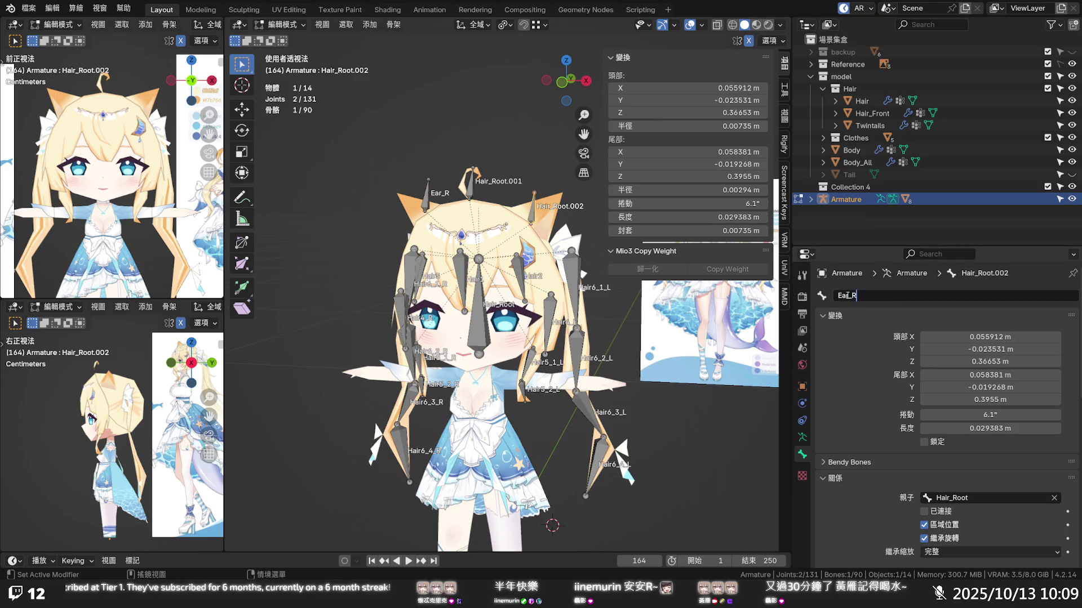
{"action": "key", "text": "BackSpace"}
{"action": "type", "text": "L"}
{"action": "key", "text": "Return"}
{"action": "left_click", "coordinate": [533, 196]}
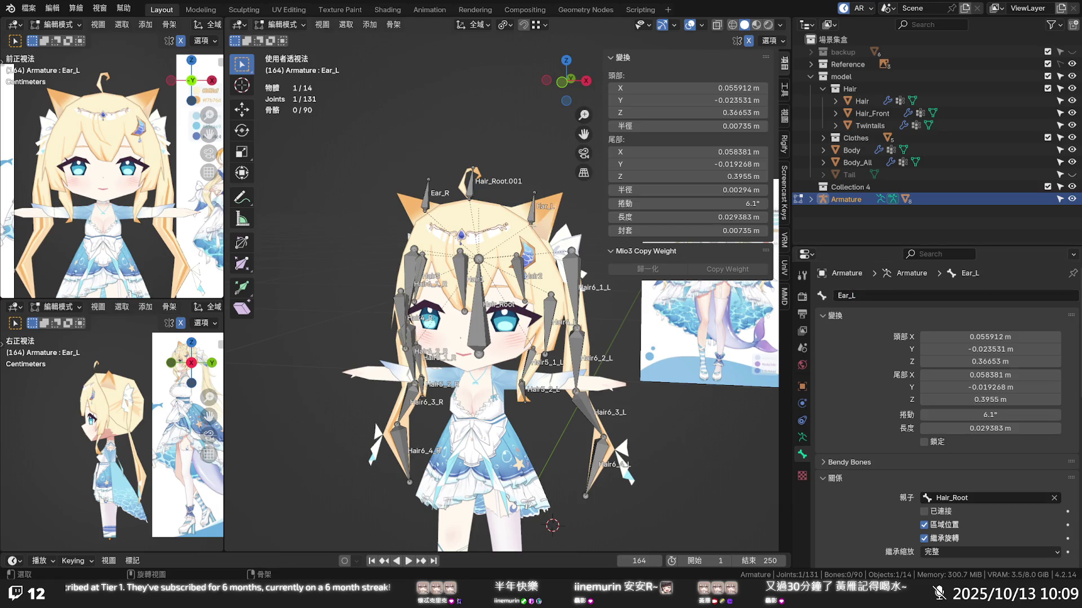
{"action": "mouse_move", "coordinate": [532, 224]}
{"action": "middle_mouse_down"}
{"action": "mouse_move", "coordinate": [480, 227]}
{"action": "mouse_move", "coordinate": [475, 252]}
{"action": "mouse_move", "coordinate": [438, 258]}
{"action": "mouse_move", "coordinate": [419, 239]}
{"action": "middle_mouse_up"}
{"action": "scroll", "coordinate": [479, 227], "scroll_direction": "up", "scroll_amount": 5}
- With X-ray on, move Ear_L's head and the ear bone tips outward into the ears in front view
{"action": "key", "text": "alt+z"}
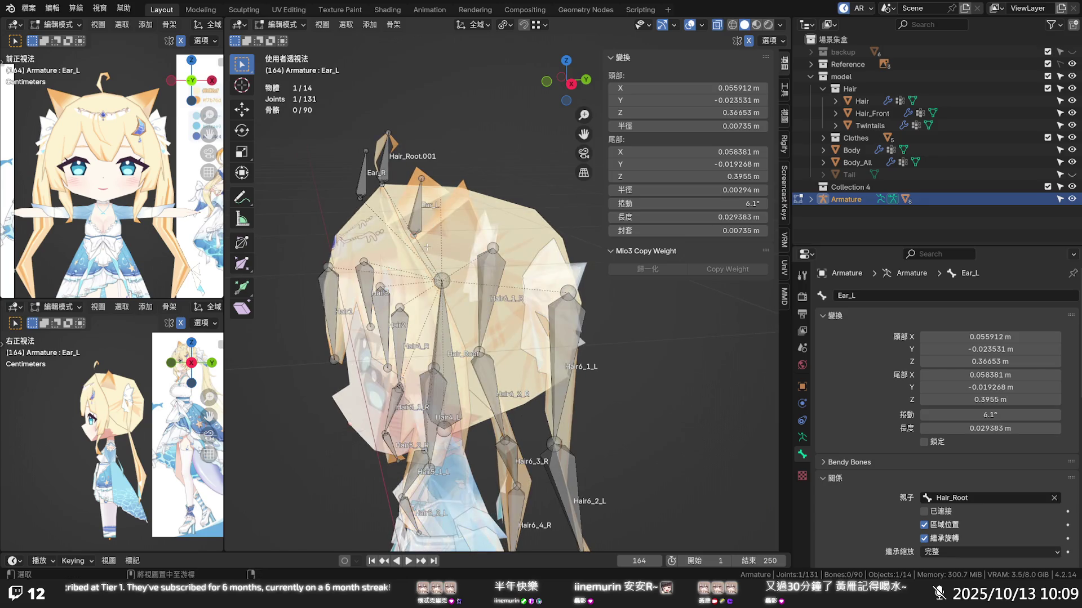
{"action": "key", "text": "g"}
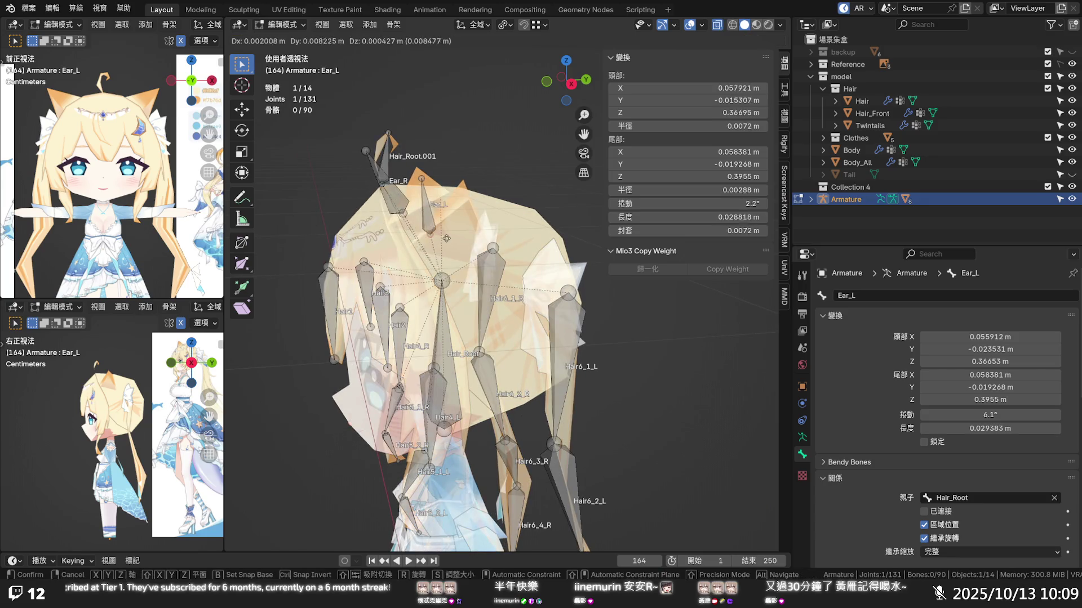
{"action": "left_click", "coordinate": [472, 241]}
{"action": "middle_click_drag", "start_coordinate": [473, 240], "coordinate": [601, 256]}
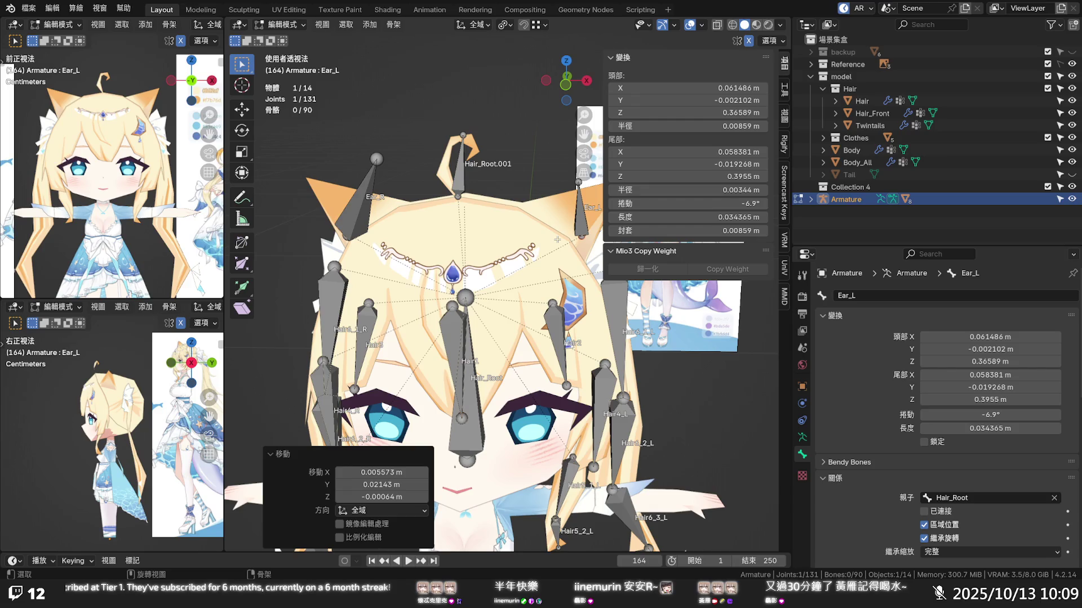
{"action": "key", "text": "KP_1"}
{"action": "middle_click_drag", "start_coordinate": [553, 229], "coordinate": [497, 269], "text": "shift"}
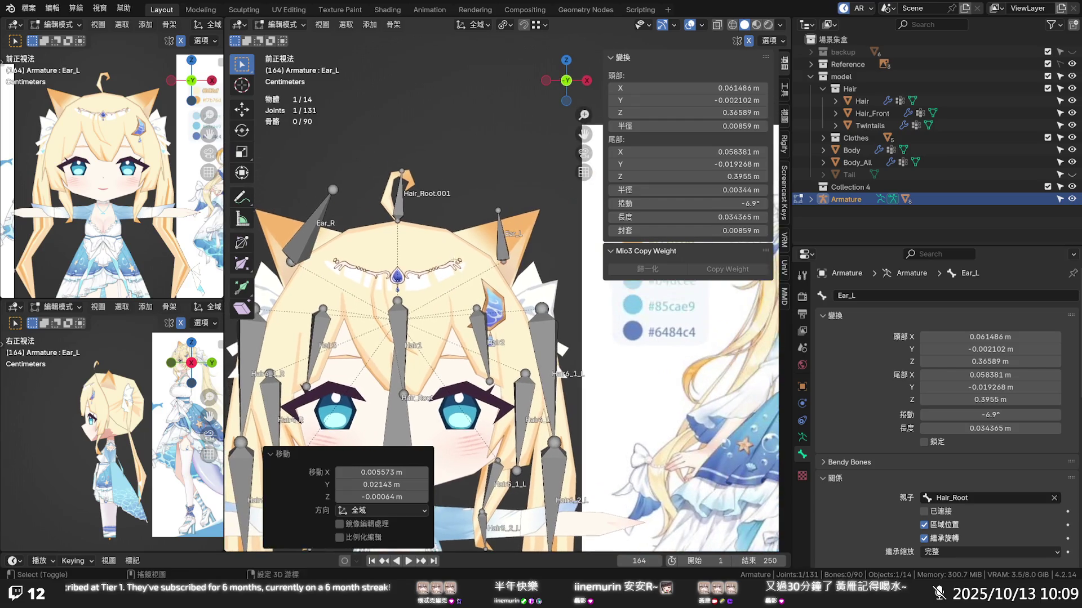
{"action": "key", "text": "g"}
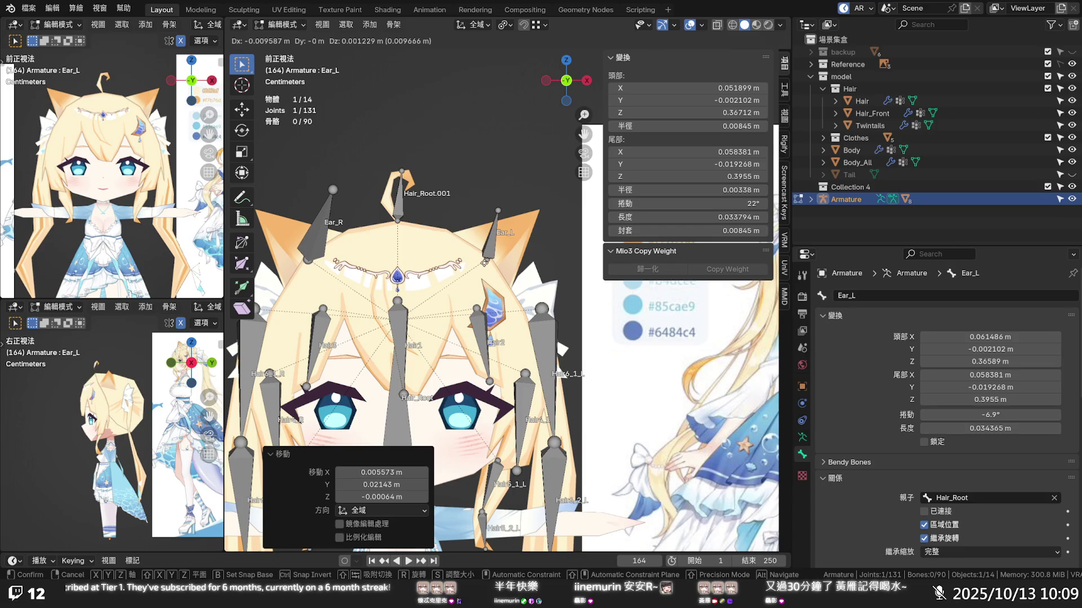
{"action": "key", "text": "Escape"}
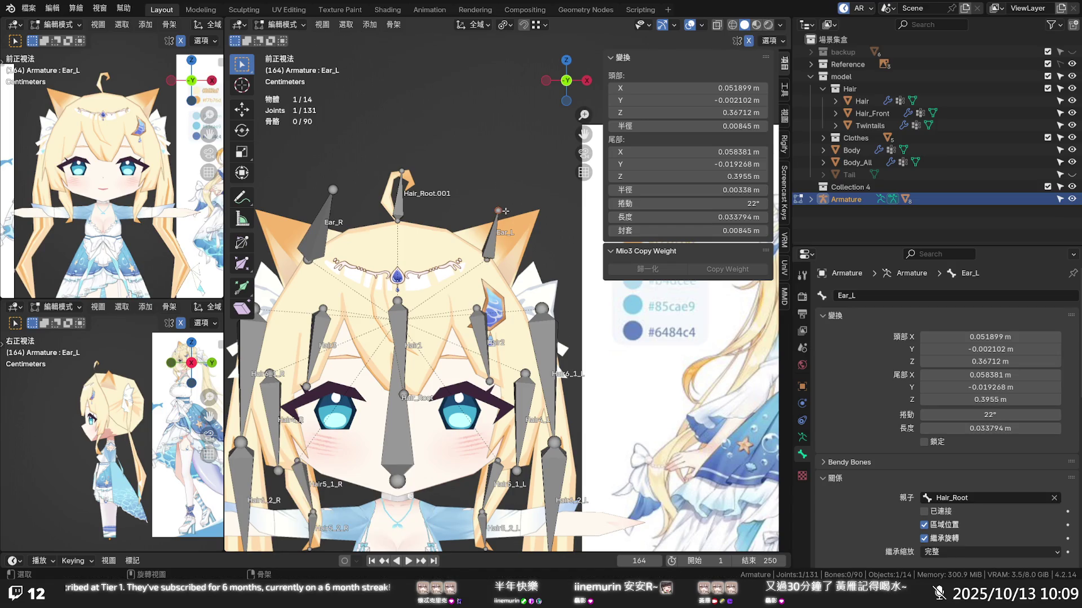
{"action": "key", "text": "g"}
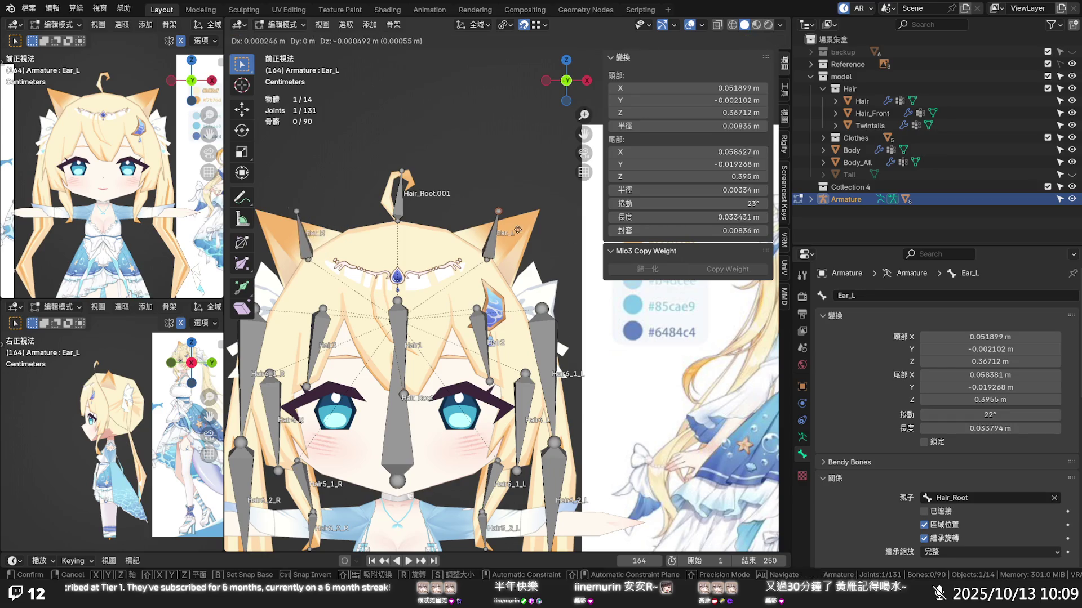
{"action": "left_click", "coordinate": [544, 220]}
- Turn snapping off and shift Ear_L's head joint into the cat ear
{"action": "mouse_move", "coordinate": [542, 217]}
{"action": "middle_mouse_down"}
{"action": "mouse_move", "coordinate": [423, 270]}
{"action": "mouse_move", "coordinate": [442, 275]}
{"action": "middle_mouse_up"}
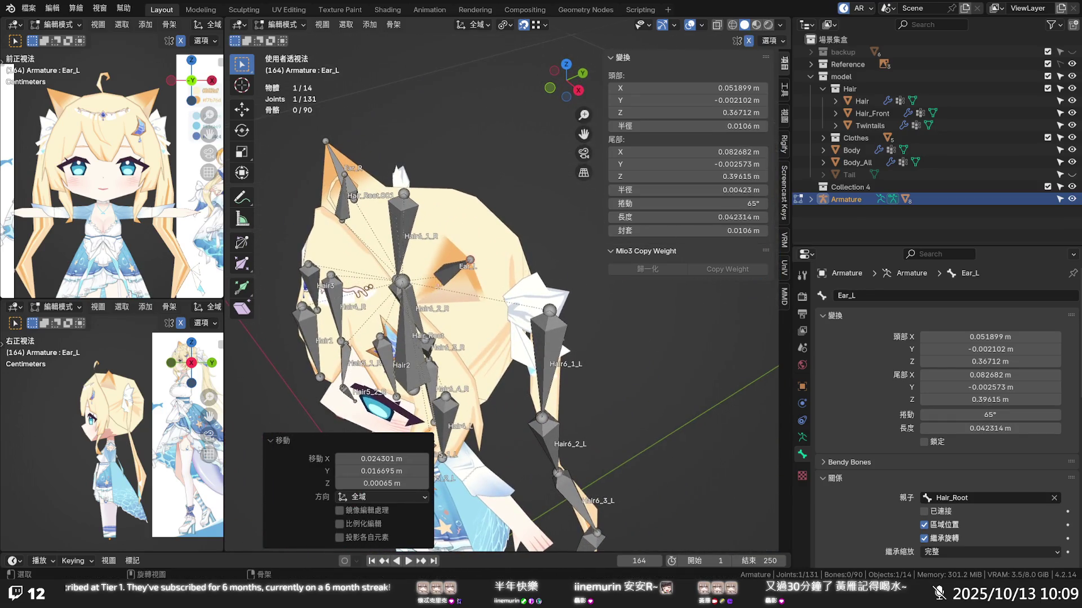
{"action": "key", "text": "alt+z"}
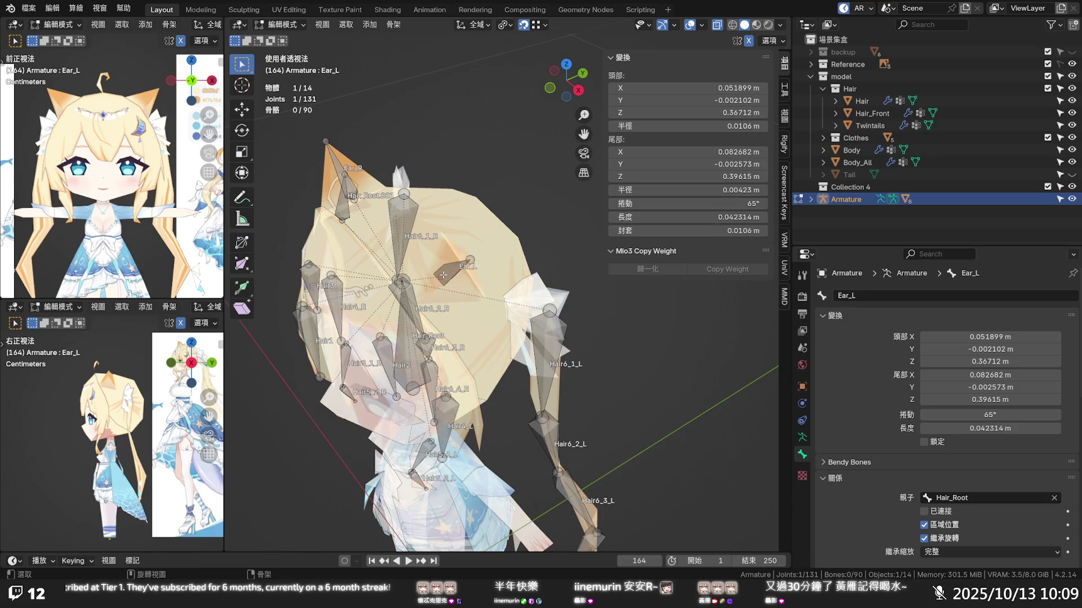
{"action": "key", "text": "alt+z"}
{"action": "key", "text": "alt+z"}
{"action": "left_click", "coordinate": [524, 24]}
{"action": "key", "text": "g"}
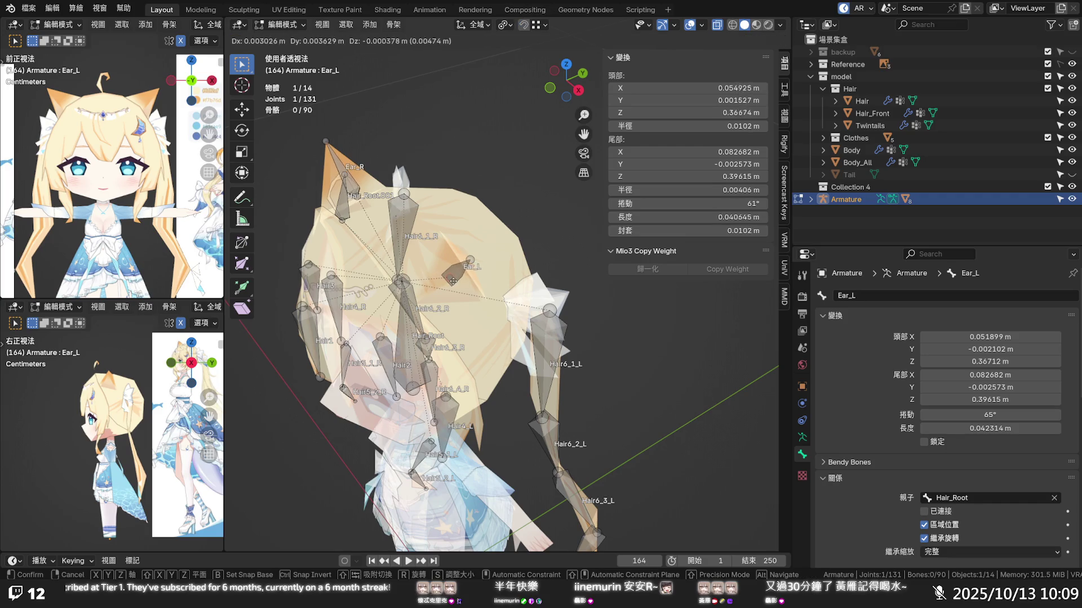
{"action": "left_click", "coordinate": [453, 280]}
- Nudge Ear_L's head inward about 5 mm along X in front view and save the file
{"action": "middle_click_drag", "start_coordinate": [453, 281], "coordinate": [558, 230]}
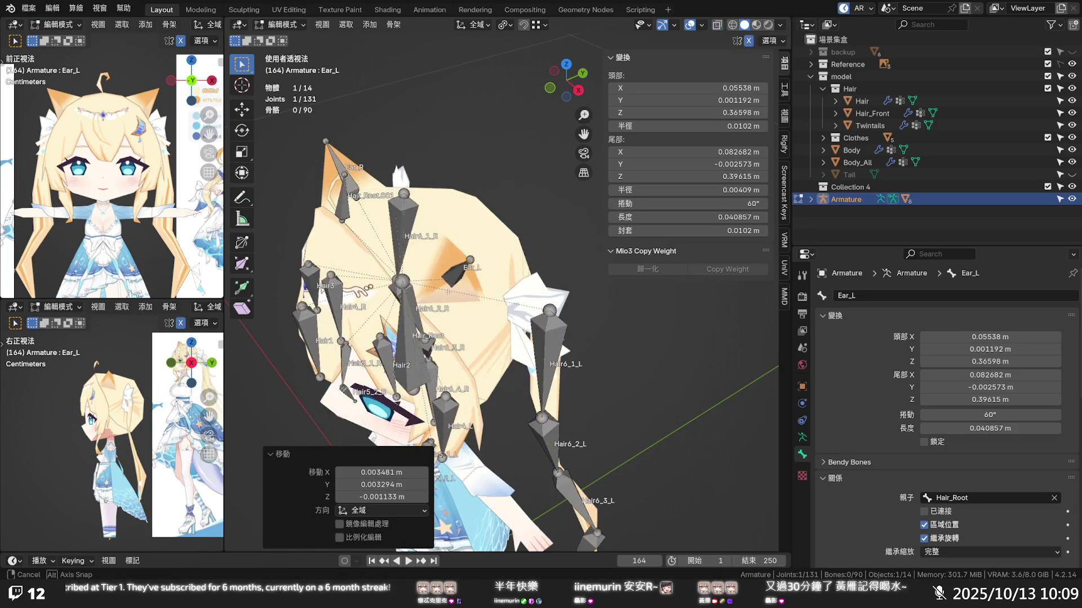
{"action": "scroll", "coordinate": [559, 230], "scroll_direction": "up", "scroll_amount": 4}
{"action": "key", "text": "KP_1"}
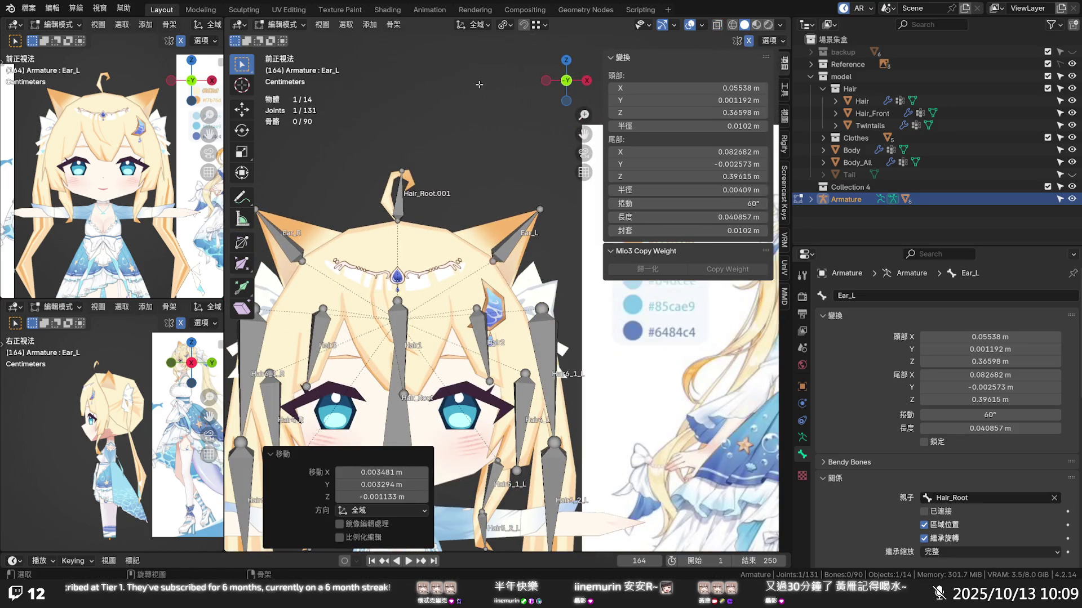
{"action": "key", "text": "g"}
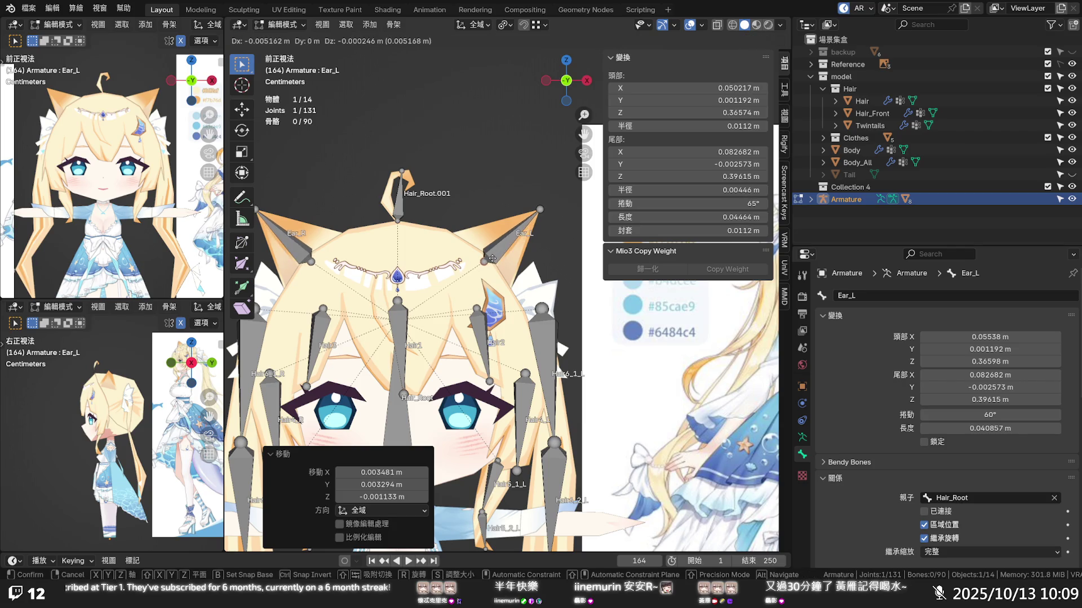
{"action": "left_click", "coordinate": [491, 258]}
{"action": "mouse_move", "coordinate": [491, 257]}
{"action": "middle_mouse_down"}
{"action": "mouse_move", "coordinate": [408, 241]}
{"action": "mouse_move", "coordinate": [426, 289]}
{"action": "mouse_move", "coordinate": [518, 240]}
{"action": "mouse_move", "coordinate": [511, 197]}
{"action": "mouse_move", "coordinate": [563, 179]}
{"action": "mouse_move", "coordinate": [553, 192]}
{"action": "middle_mouse_up"}
{"action": "scroll", "coordinate": [519, 240], "scroll_direction": "up", "scroll_amount": 3}
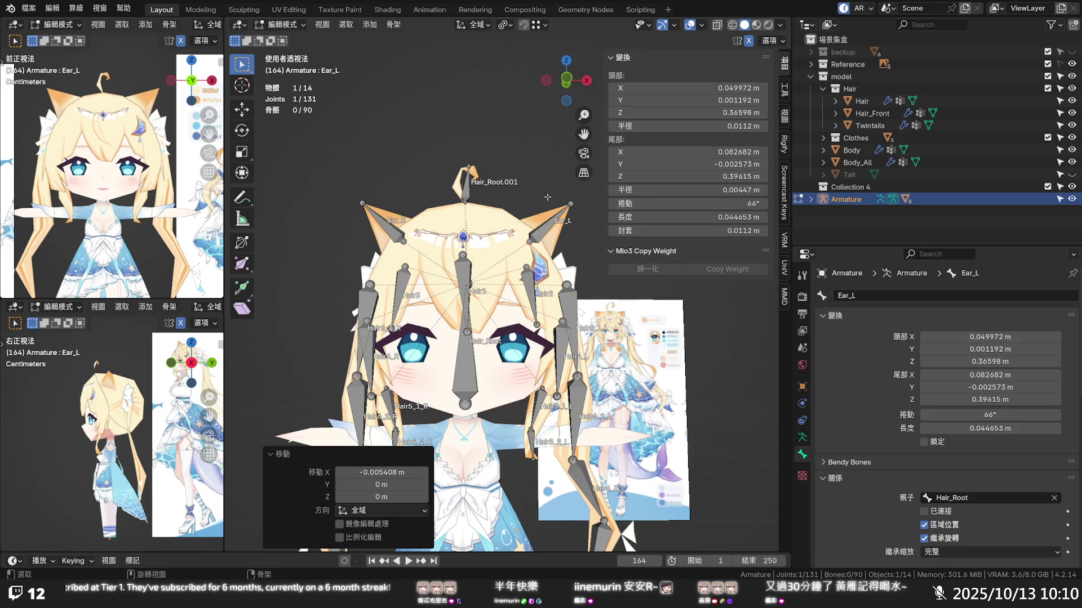
{"action": "key", "text": "ctrl+s"}
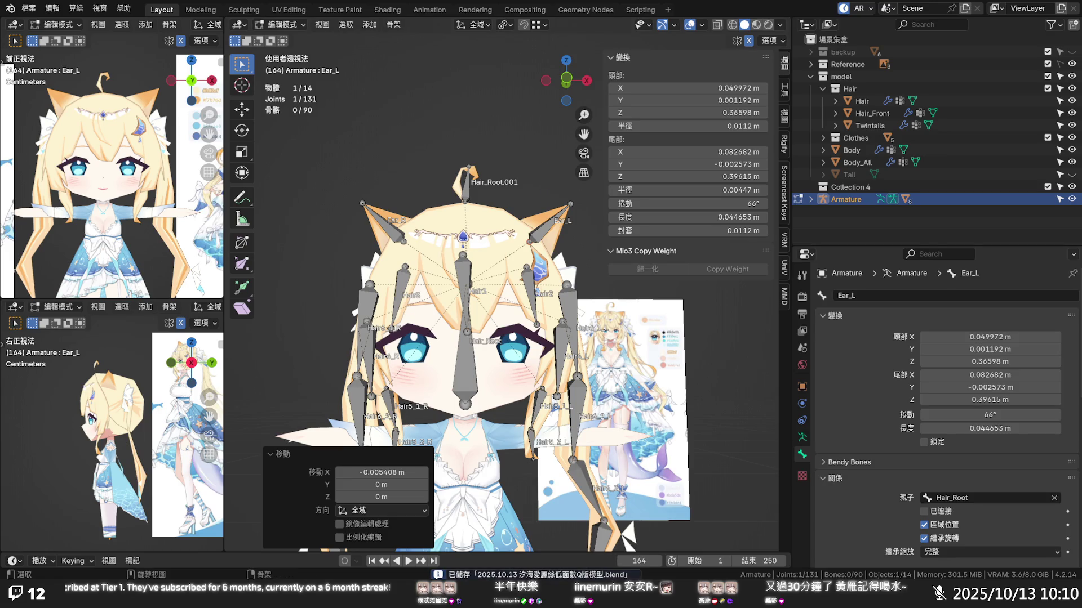
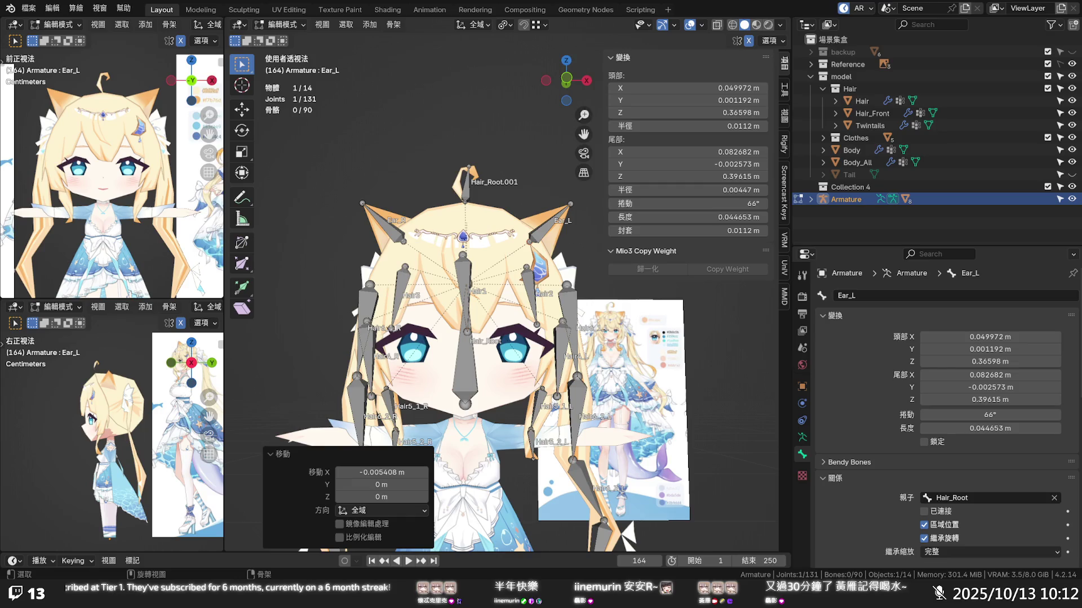
{"action": "scroll", "coordinate": [511, 180], "scroll_direction": "down", "scroll_amount": 2}
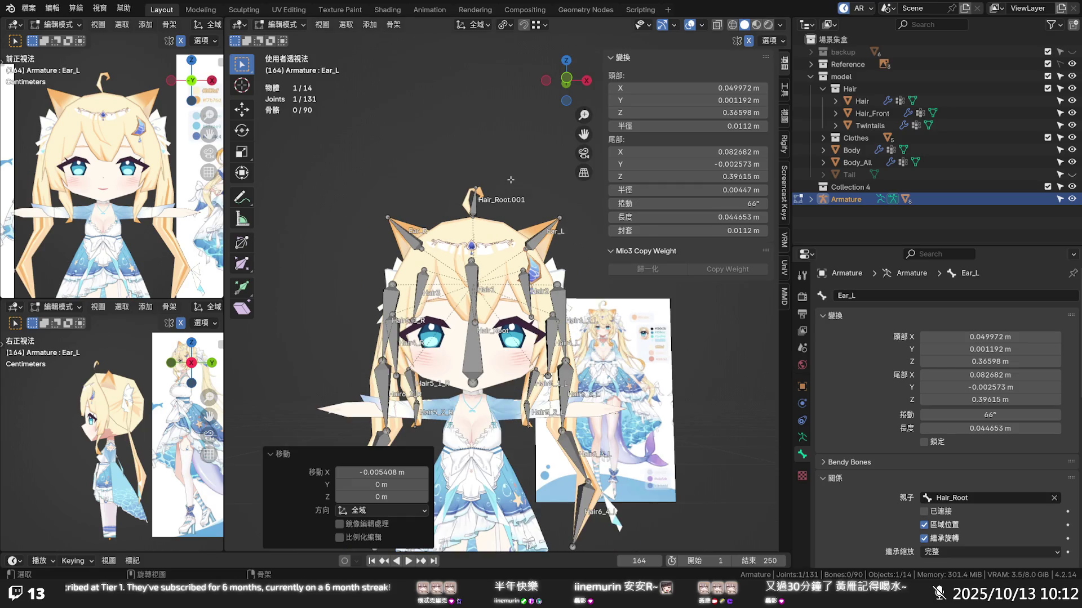
- View the character from the front and bring the Hair and Hair_Front meshes into weight painting
{"action": "mouse_move", "coordinate": [511, 181]}
{"action": "middle_mouse_down"}
{"action": "mouse_move", "coordinate": [527, 293]}
{"action": "mouse_move", "coordinate": [515, 295]}
{"action": "mouse_move", "coordinate": [554, 311]}
{"action": "middle_mouse_up"}
{"action": "left_click", "coordinate": [554, 310]}
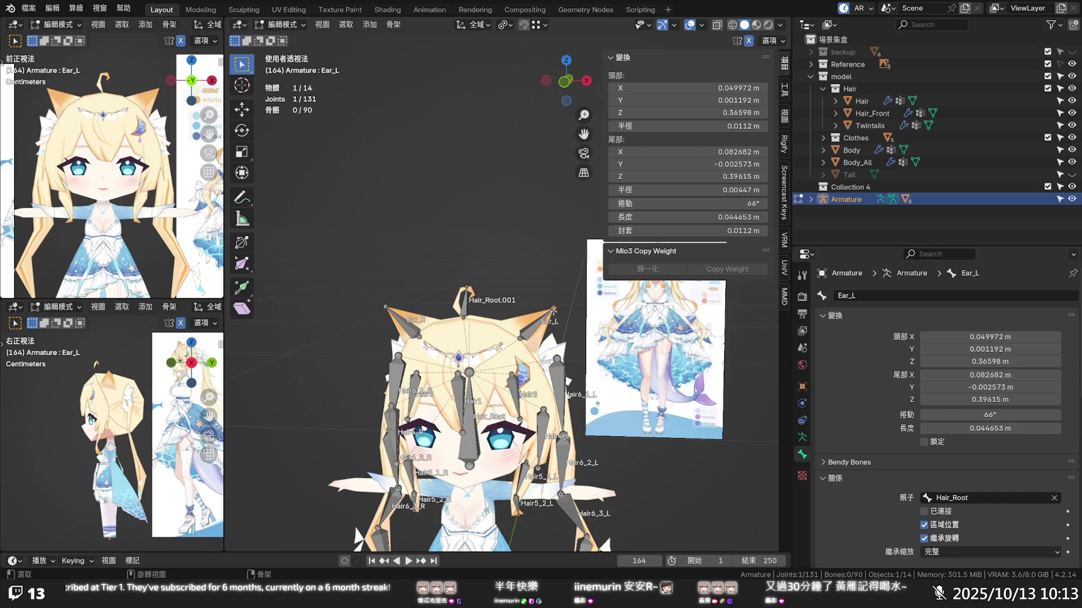
{"action": "key", "text": "Tab"}
{"action": "left_click", "coordinate": [514, 300]}
{"action": "left_click", "coordinate": [524, 321]}
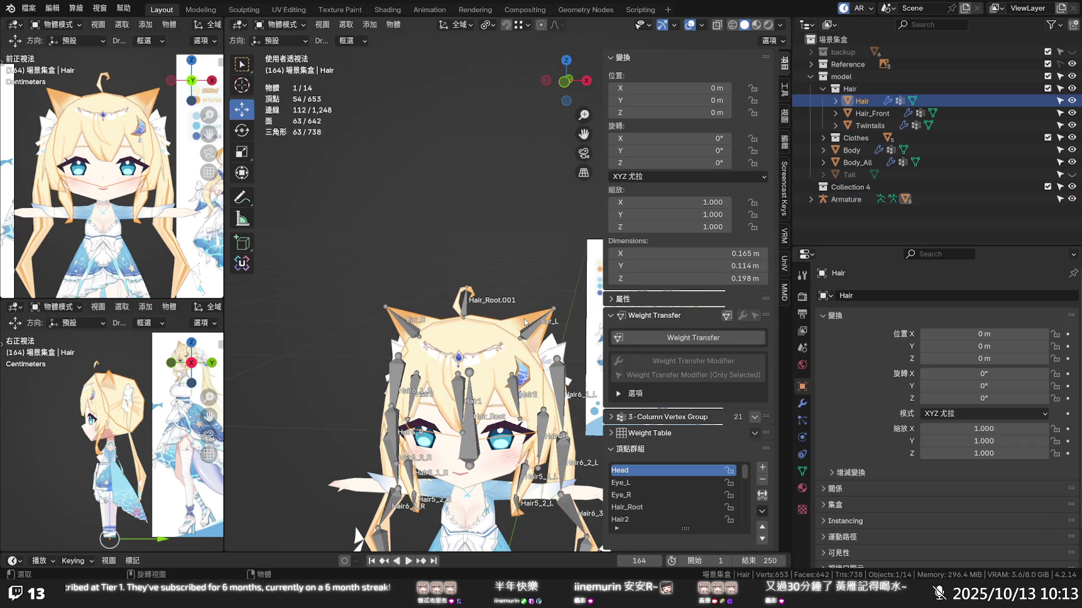
{"action": "left_click", "coordinate": [524, 338], "text": "shift"}
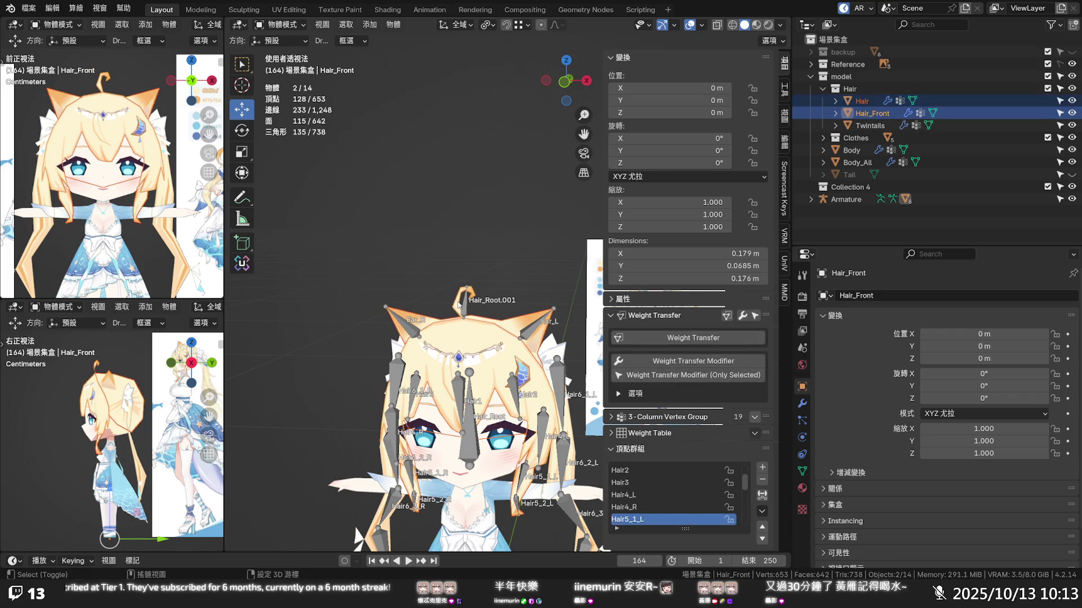
{"action": "key", "text": "Tab"}
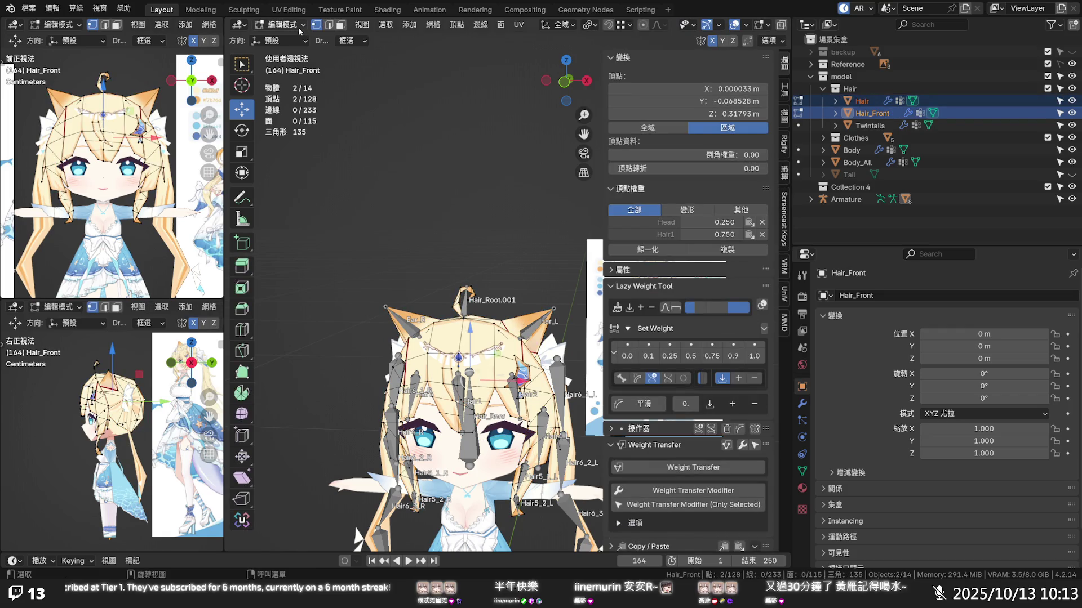
{"action": "left_click", "coordinate": [288, 24]}
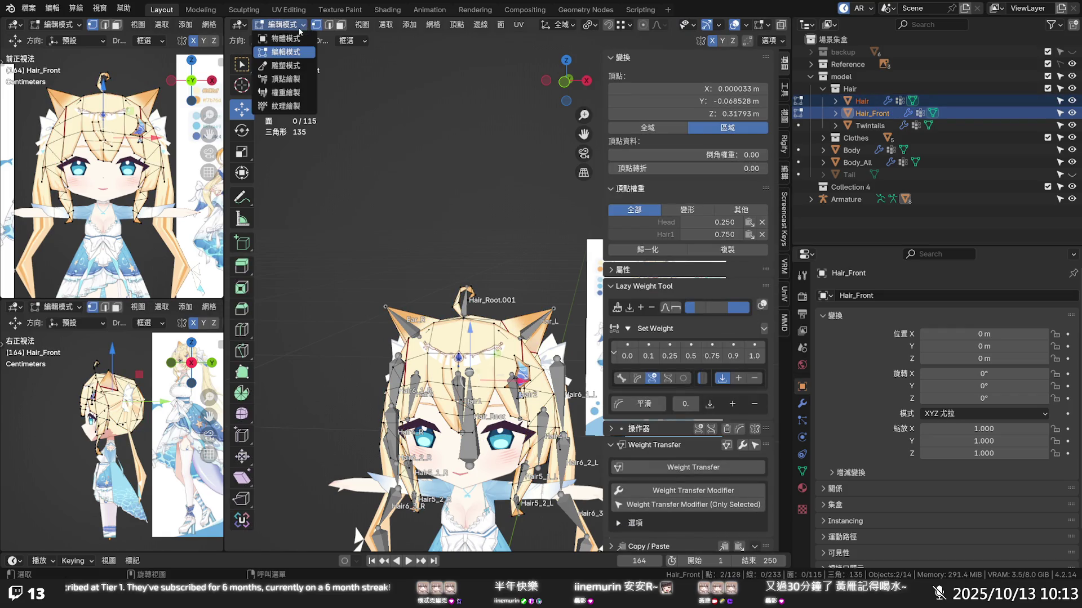
{"action": "left_click", "coordinate": [300, 93]}
{"action": "scroll", "coordinate": [430, 240], "scroll_direction": "up", "scroll_amount": 2}
{"action": "scroll", "coordinate": [446, 293], "scroll_direction": "up", "scroll_amount": 2}
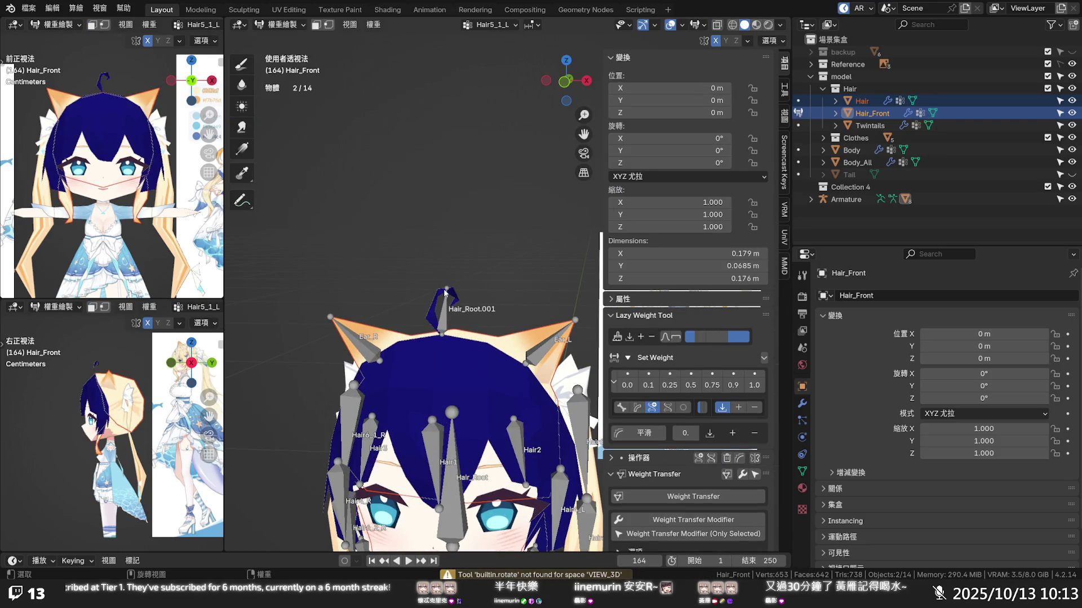
- Inspect the top-of-head ahoge vertex's Head-only weight on Hair_Front, then select the armature's Hair_Root.001 bone
{"action": "left_click", "coordinate": [454, 297]}
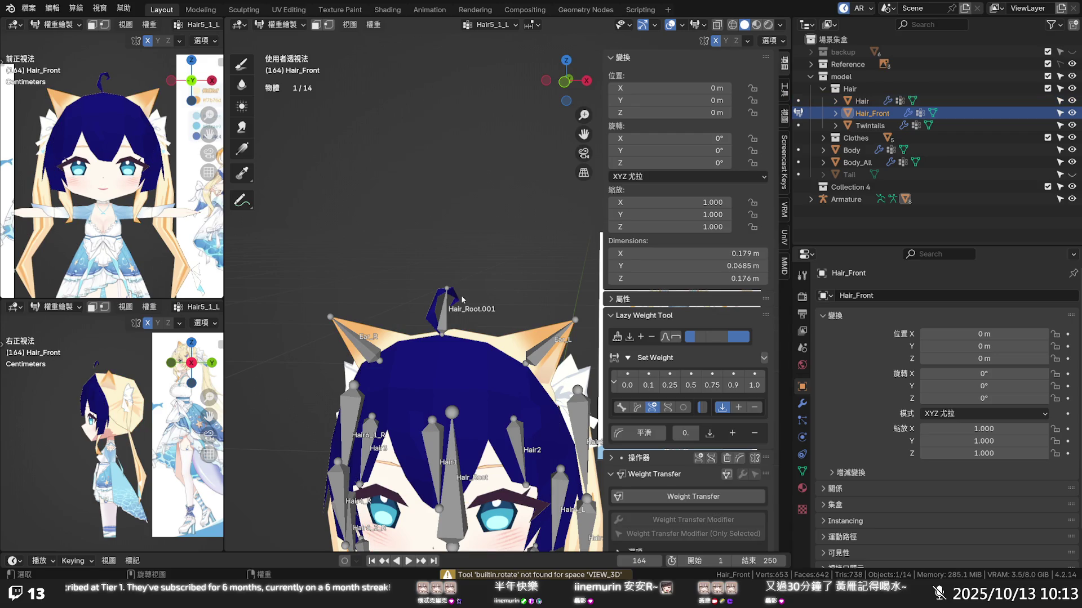
{"action": "middle_click_drag", "start_coordinate": [462, 298], "coordinate": [457, 293]}
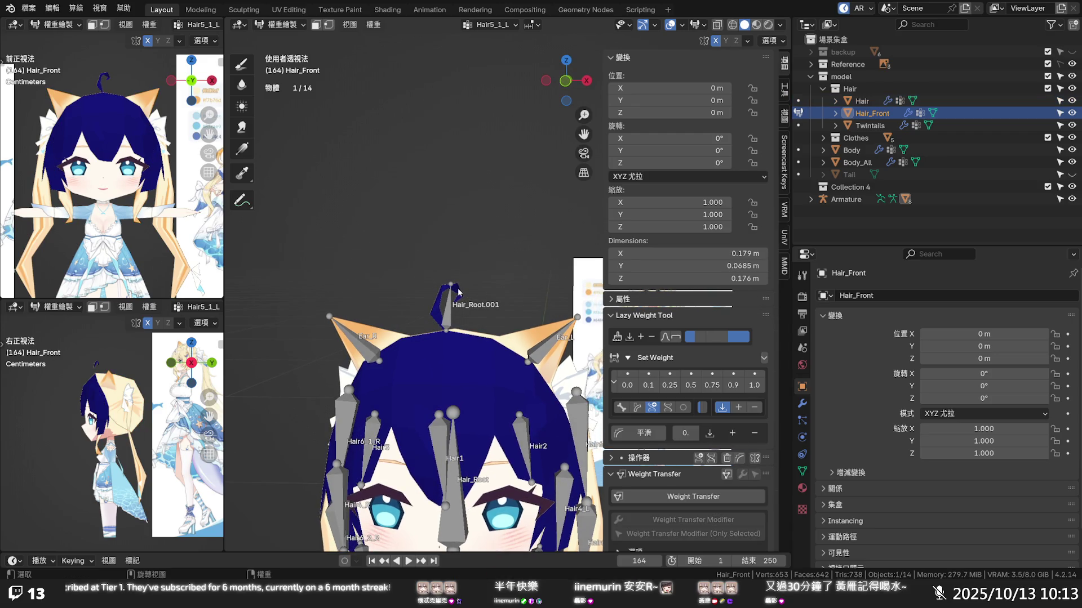
{"action": "key", "text": "Tab"}
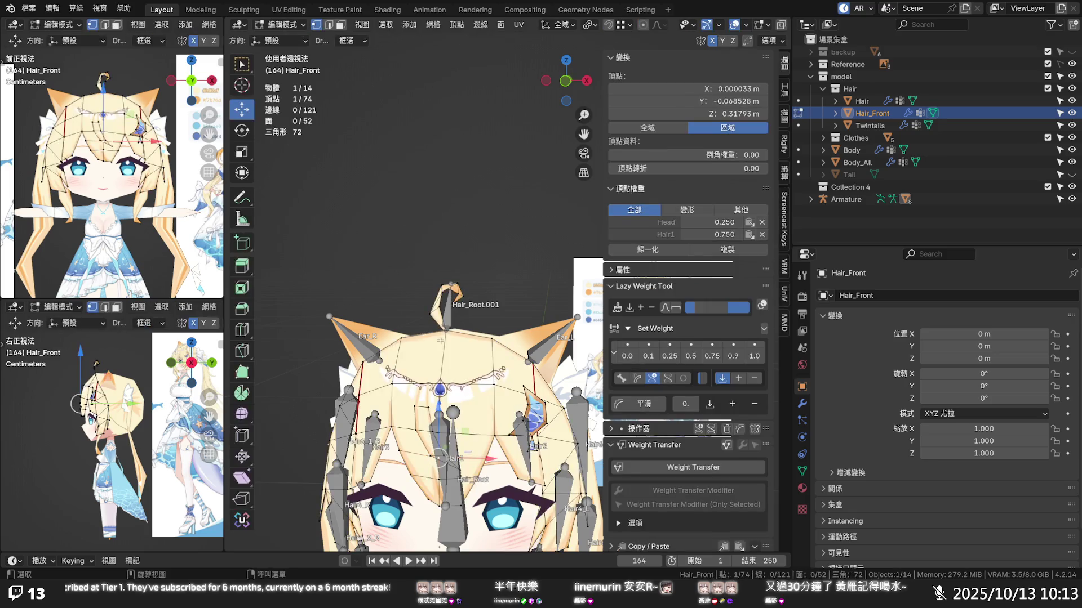
{"action": "left_click", "coordinate": [449, 320]}
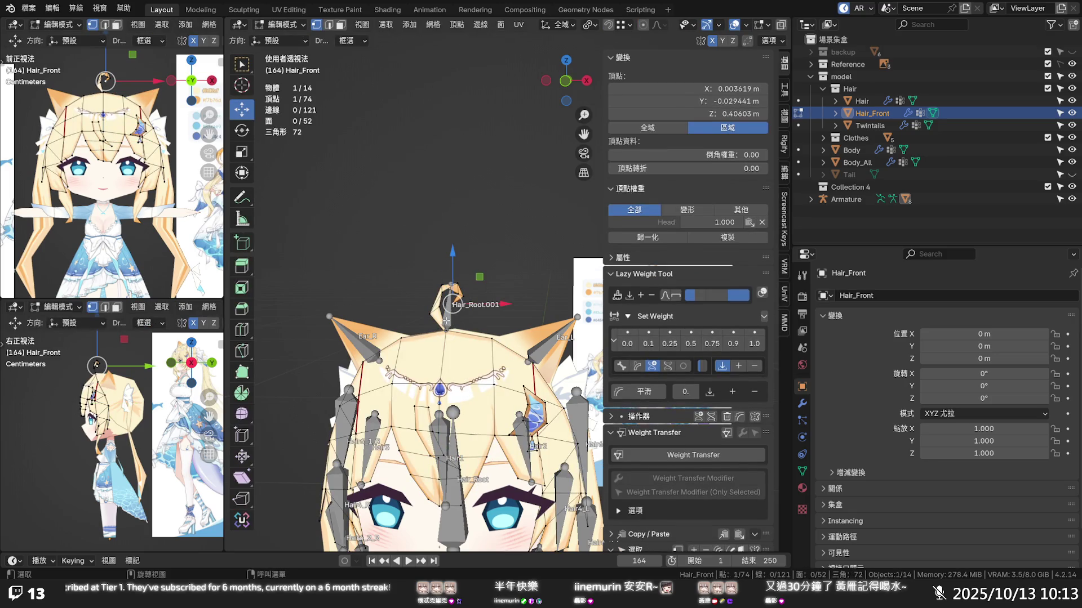
{"action": "key", "text": "Tab"}
{"action": "key", "text": "Tab"}
{"action": "left_click", "coordinate": [287, 25]}
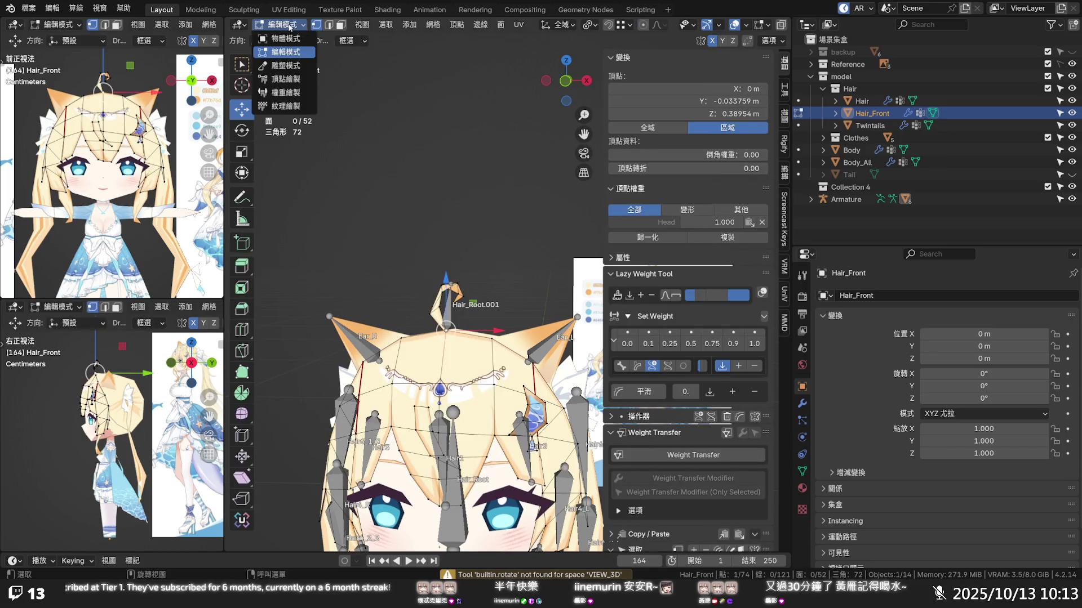
{"action": "left_click", "coordinate": [448, 315]}
{"action": "key", "text": "Tab"}
{"action": "left_click", "coordinate": [447, 314]}
{"action": "key", "text": "Tab"}
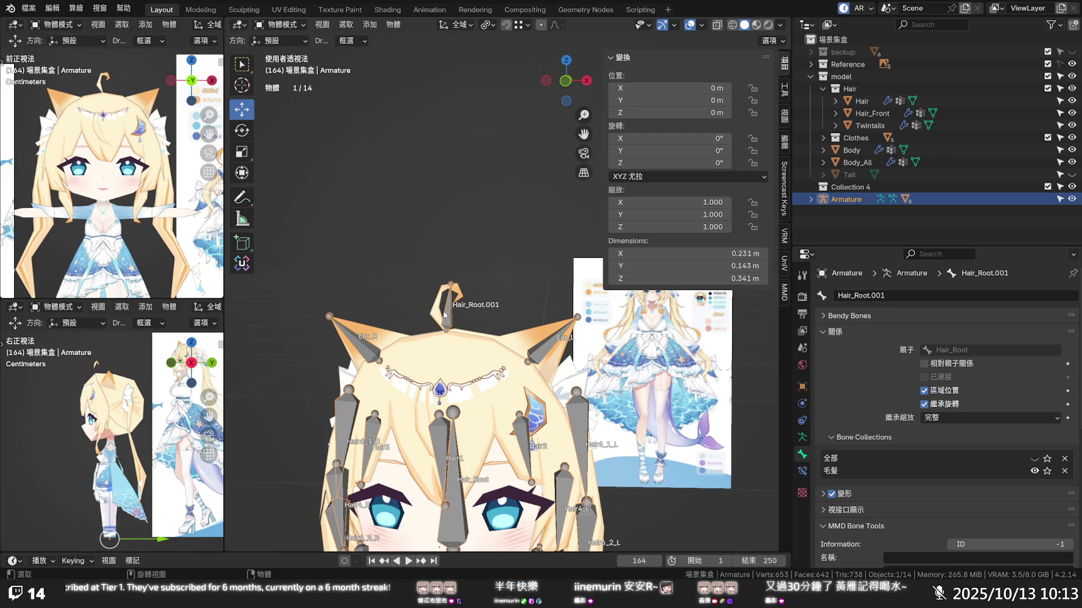
- Weight-paint Hair_Front against the armature showing the Hair_Root.001 bone's weights
{"action": "left_click", "coordinate": [398, 431], "text": "shift"}
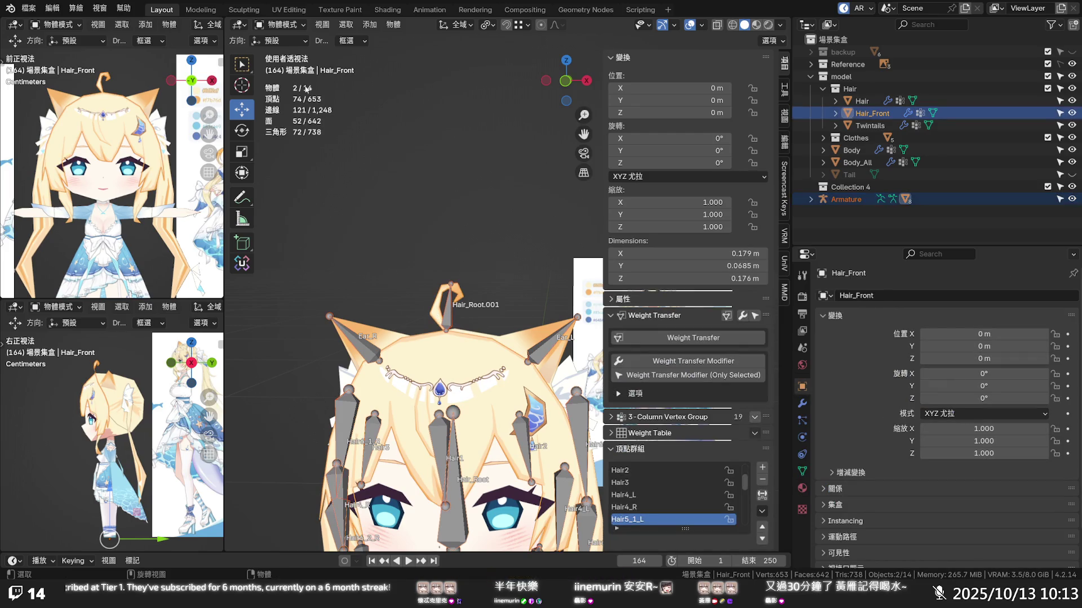
{"action": "left_click", "coordinate": [288, 25]}
{"action": "left_click", "coordinate": [291, 95]}
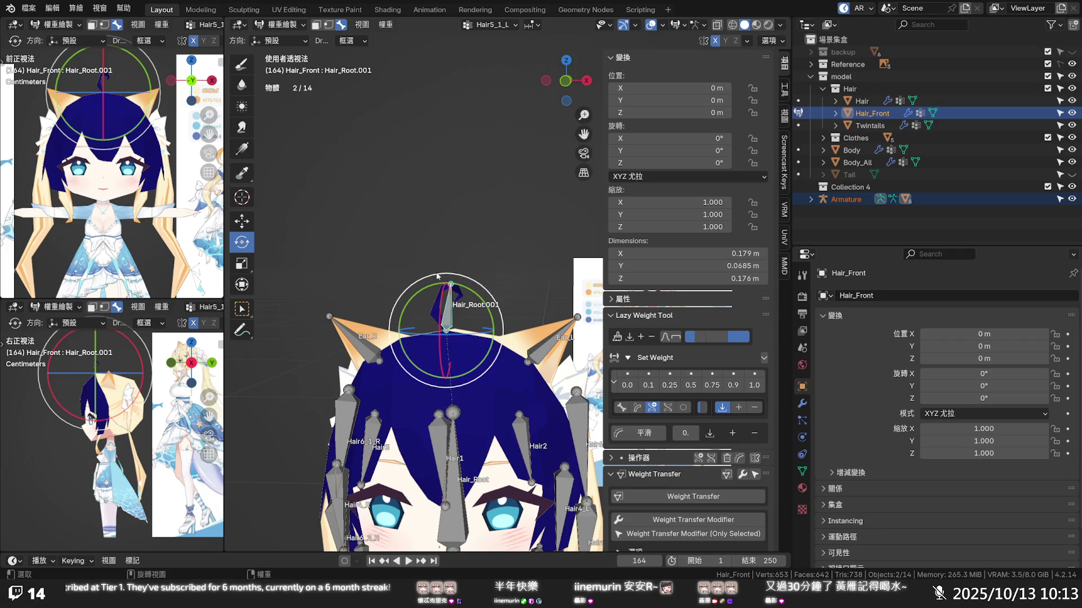
{"action": "scroll", "coordinate": [439, 276], "scroll_direction": "up", "scroll_amount": 3}
{"action": "left_click", "coordinate": [401, 336]}
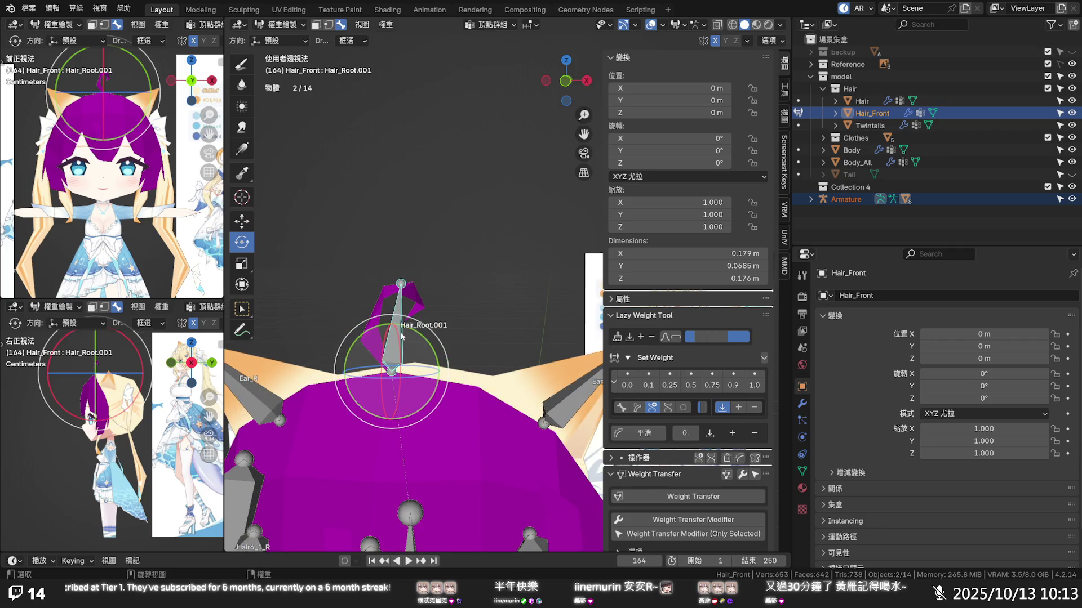
{"action": "scroll", "coordinate": [404, 331], "scroll_direction": "down", "scroll_amount": 2}
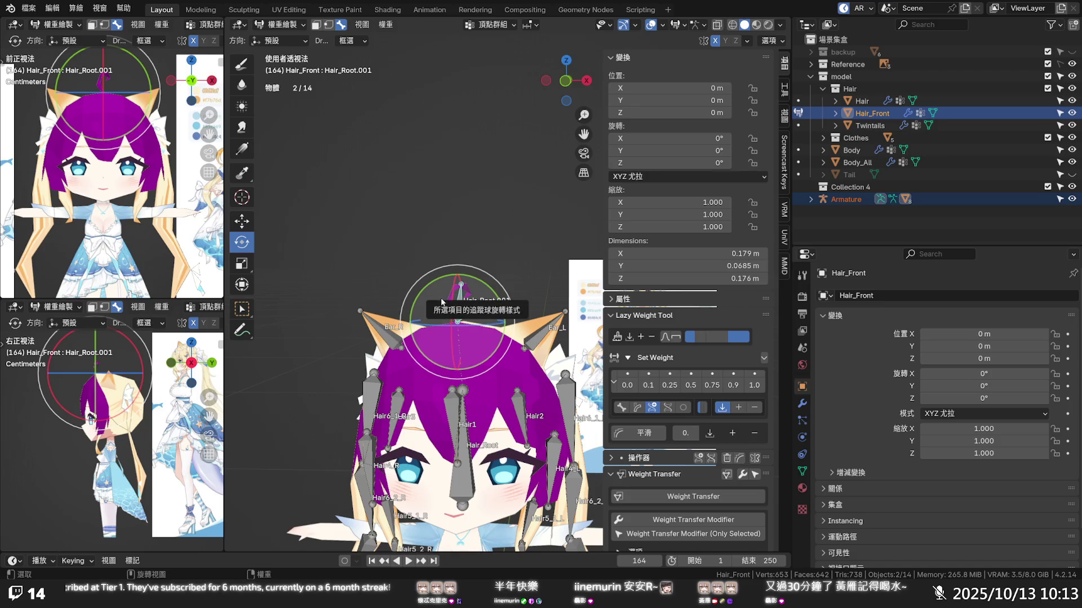
{"action": "left_click", "coordinate": [443, 306], "text": "ctrl"}
- Compare the Hair5_1_L and Hair2 bone weights and enable vertex selection masking (V)
{"action": "left_click", "coordinate": [457, 312], "text": "ctrl"}
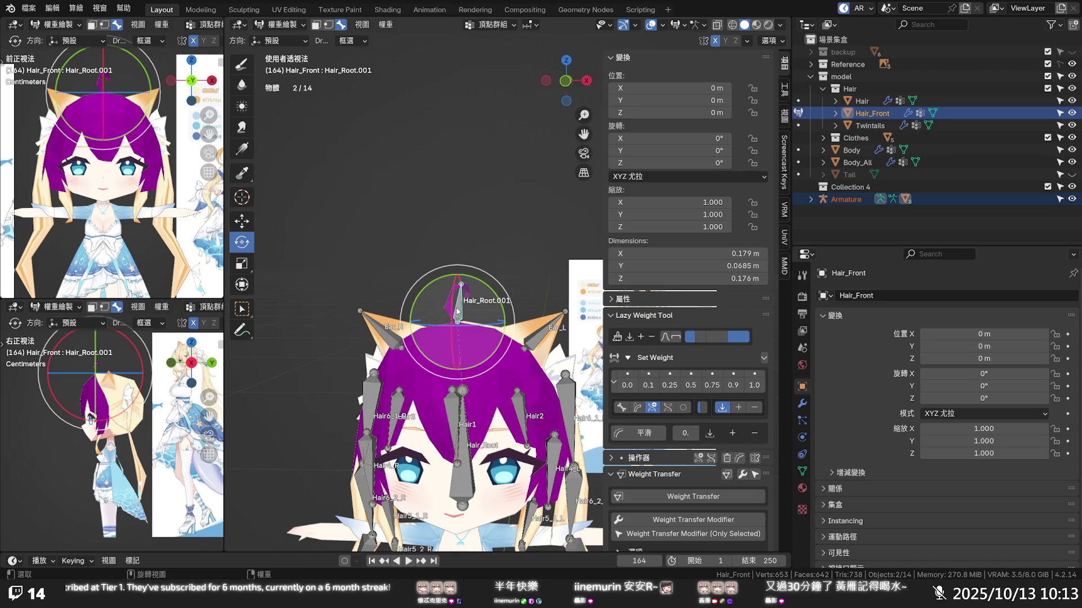
{"action": "left_click", "coordinate": [458, 311], "text": "ctrl"}
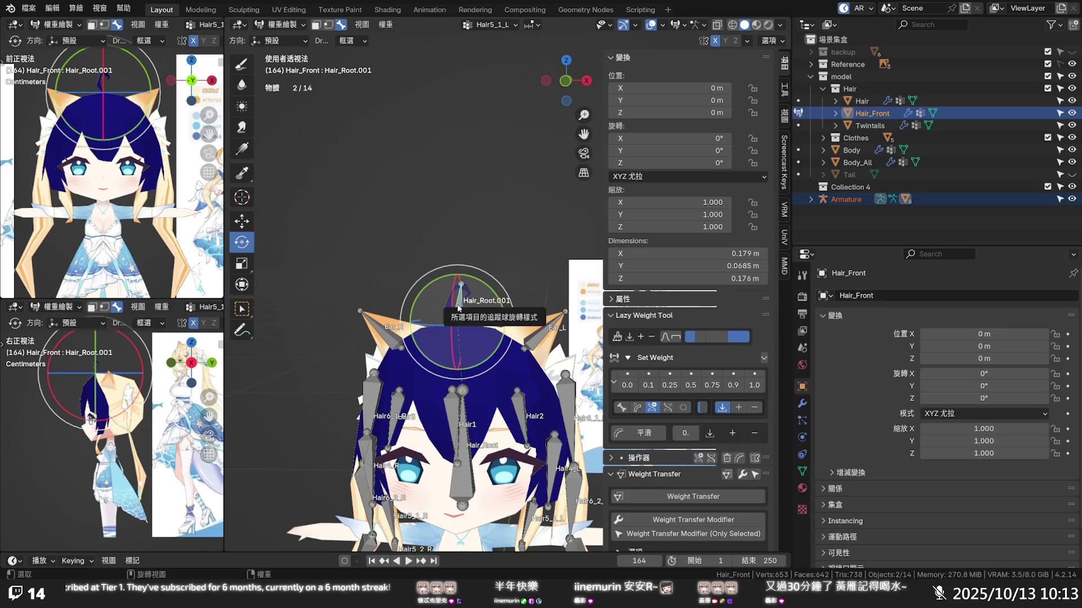
{"action": "left_click", "coordinate": [458, 296], "text": "ctrl"}
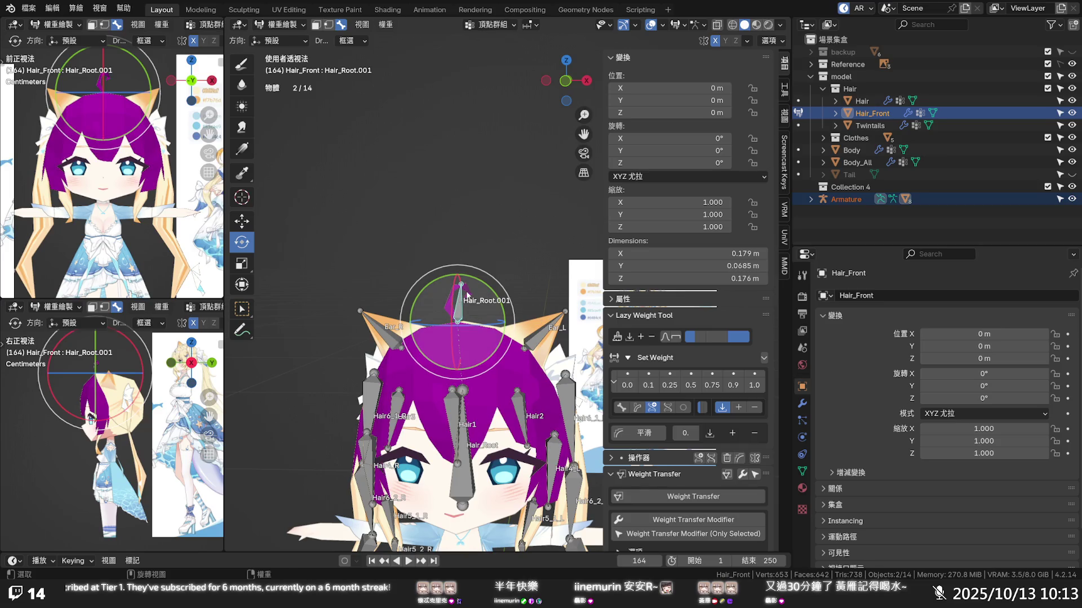
{"action": "left_click", "coordinate": [458, 295], "text": "ctrl"}
{"action": "left_click", "coordinate": [518, 404], "text": "ctrl"}
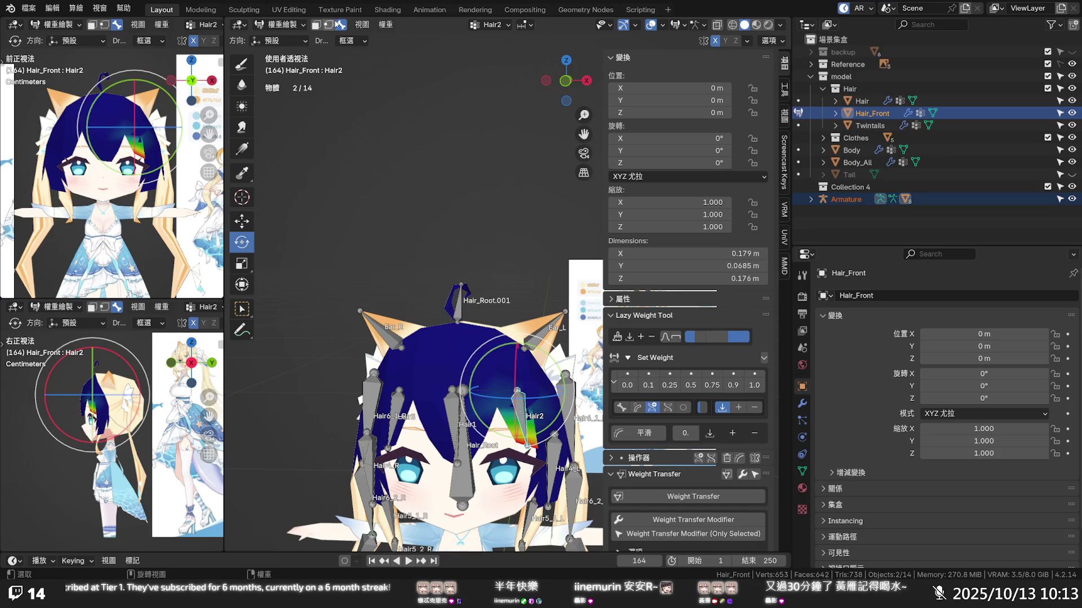
{"action": "key", "text": "v"}
{"action": "scroll", "coordinate": [452, 313], "scroll_direction": "up", "scroll_amount": 5}
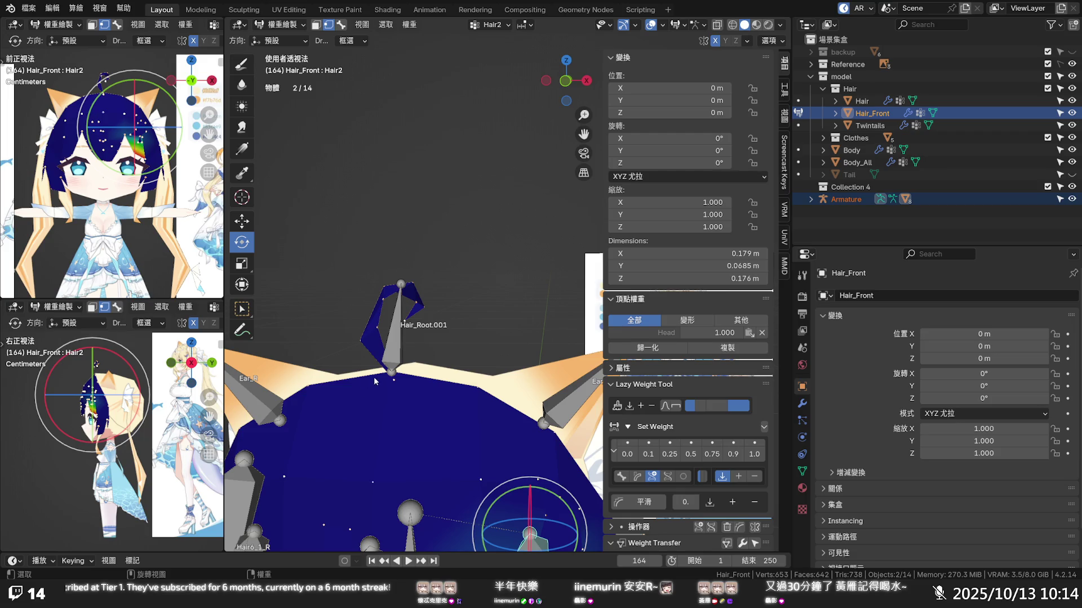
- Face the head, choose the Draw brush, show the vertex groups and enter mesh editing on Hair_Front
{"action": "middle_click_drag", "start_coordinate": [375, 381], "coordinate": [451, 239]}
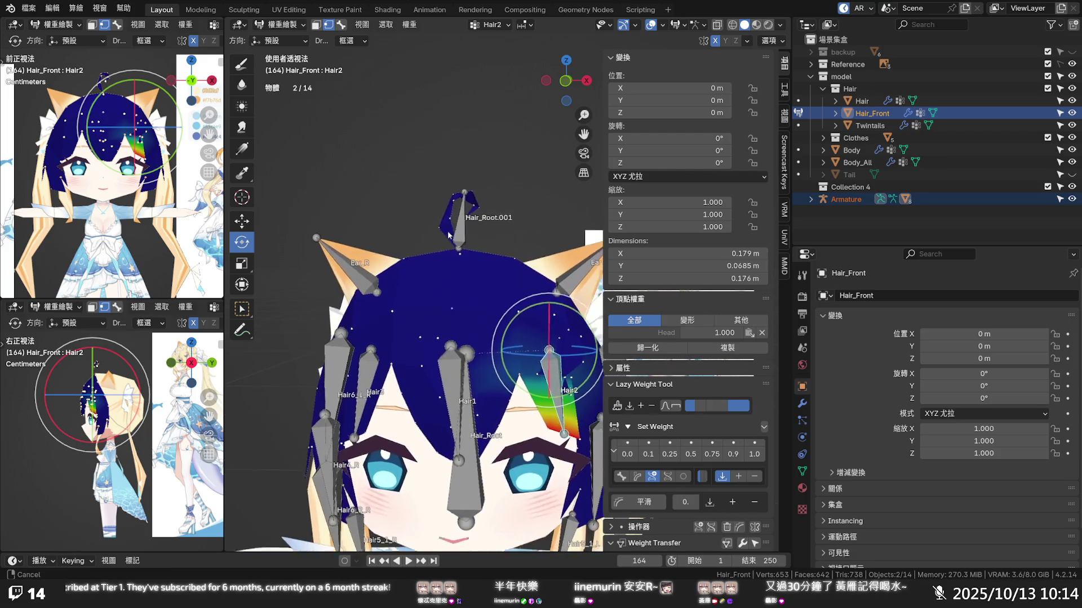
{"action": "scroll", "coordinate": [451, 239], "scroll_direction": "up", "scroll_amount": 3}
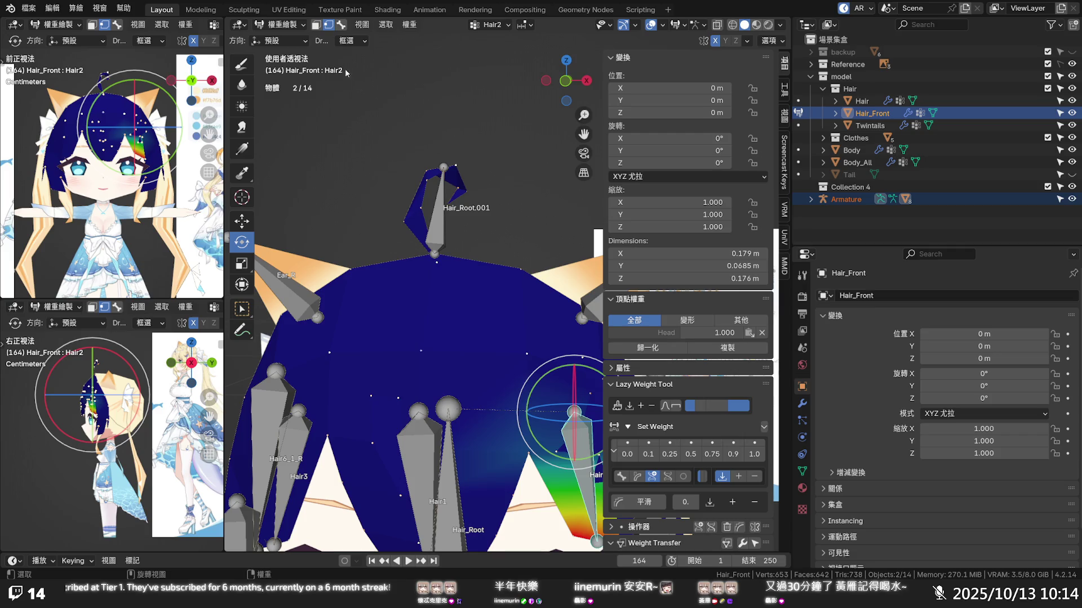
{"action": "left_click", "coordinate": [244, 73]}
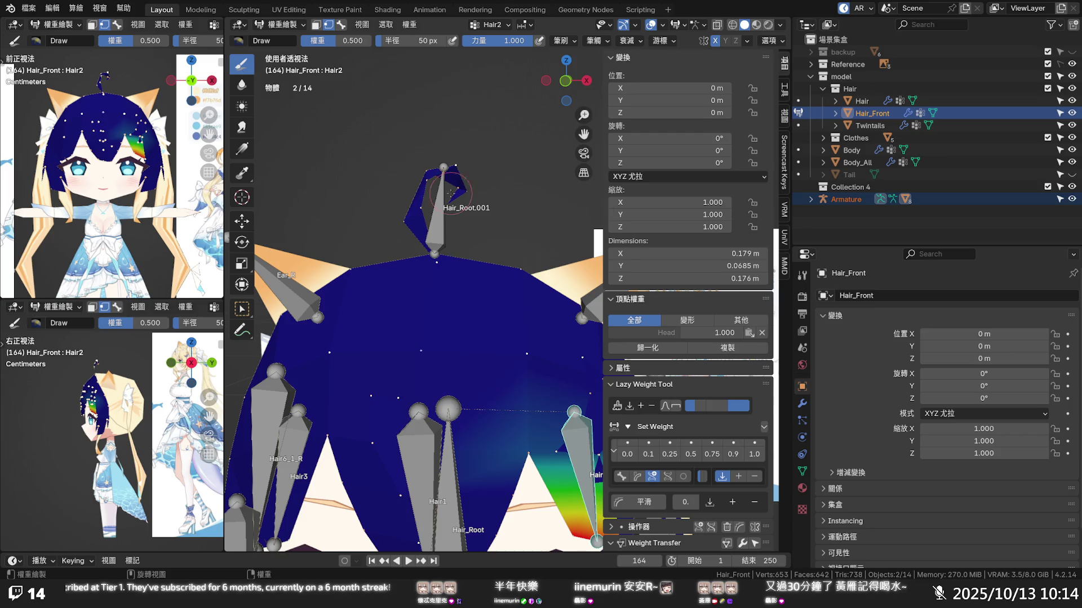
{"action": "left_click", "coordinate": [802, 471]}
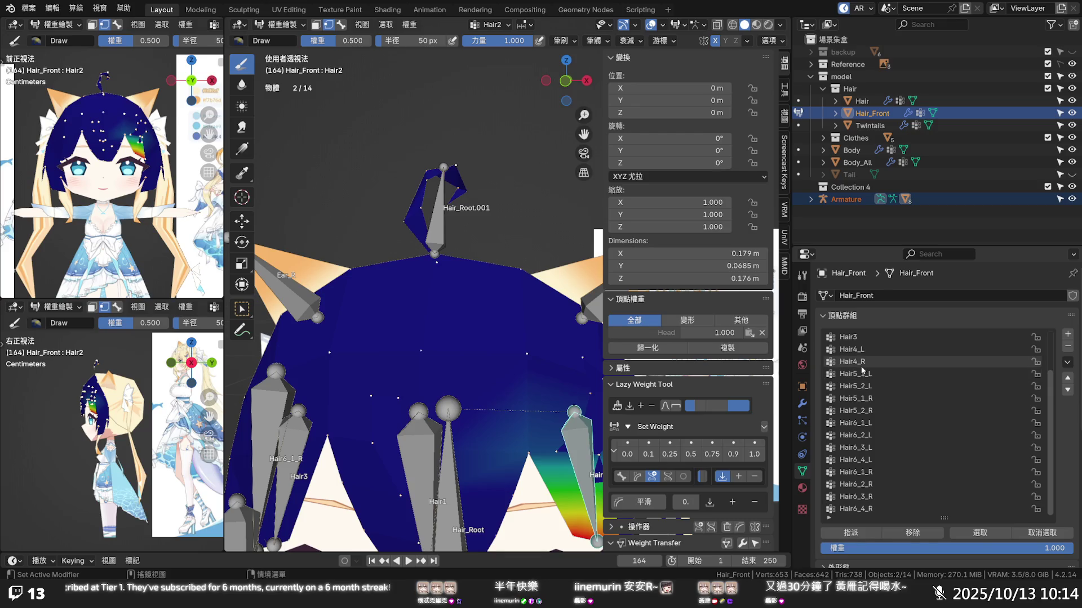
{"action": "key", "text": "Tab"}
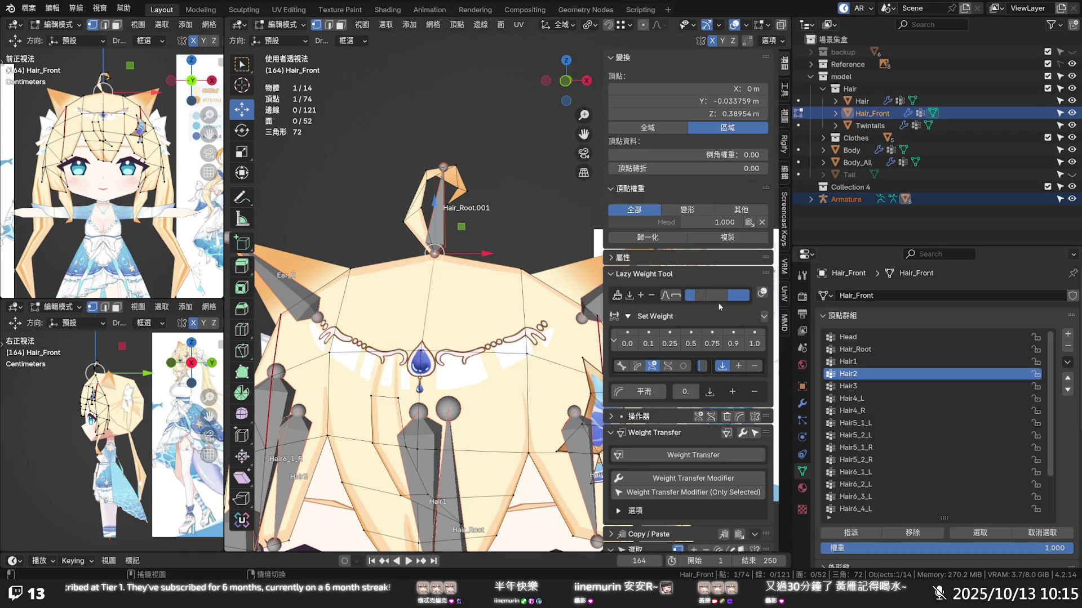
- Check an ahoge base vertex, return Hair_Front to Object Mode and make the Armature active
{"action": "left_click", "coordinate": [444, 226]}
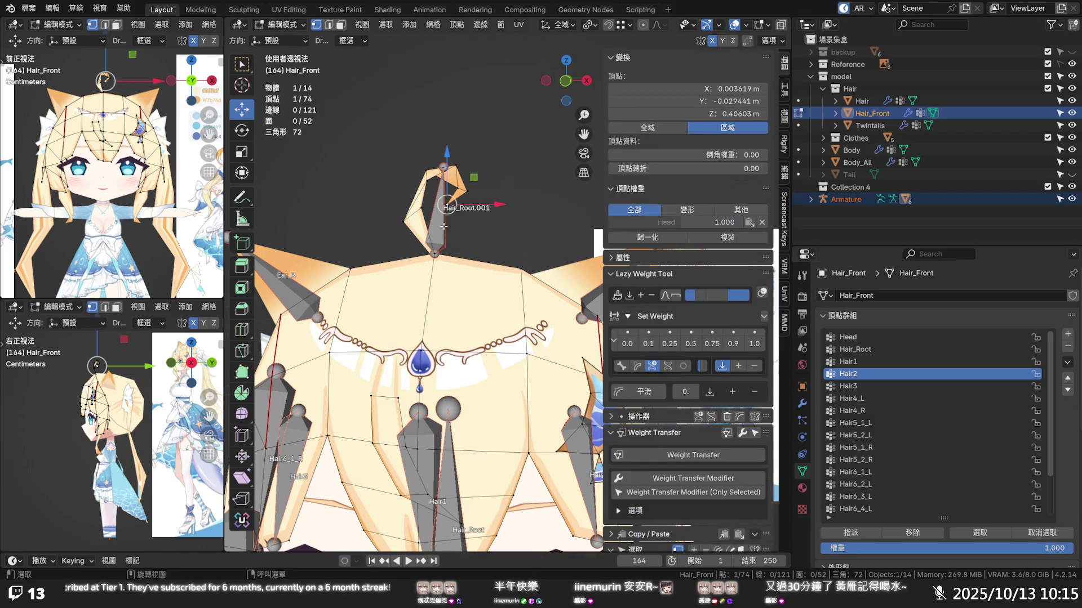
{"action": "left_click", "coordinate": [472, 232]}
{"action": "key", "text": "ctrl+Tab"}
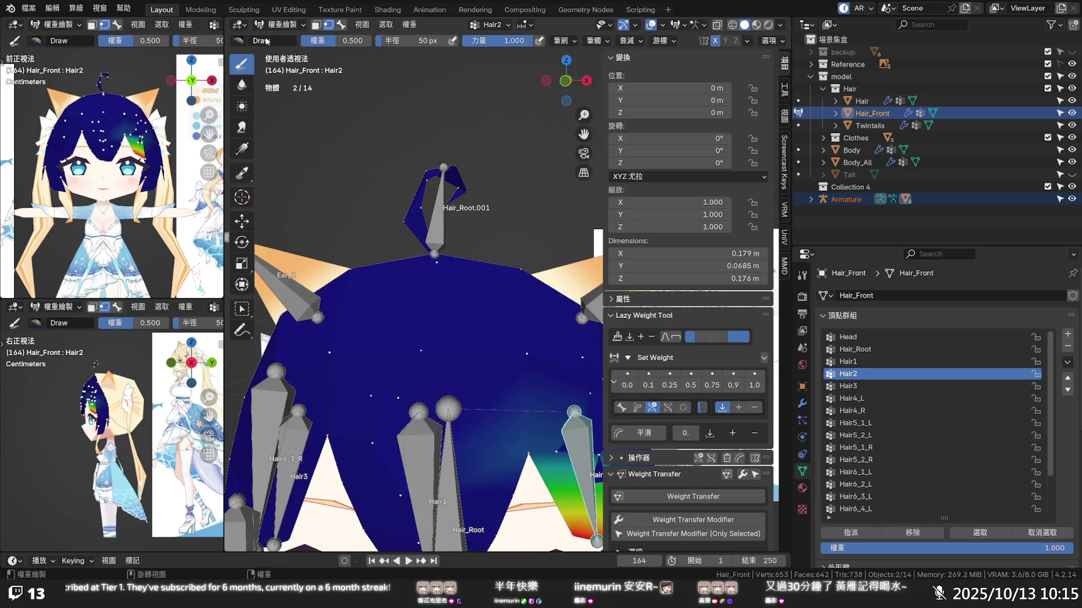
{"action": "left_click", "coordinate": [283, 24]}
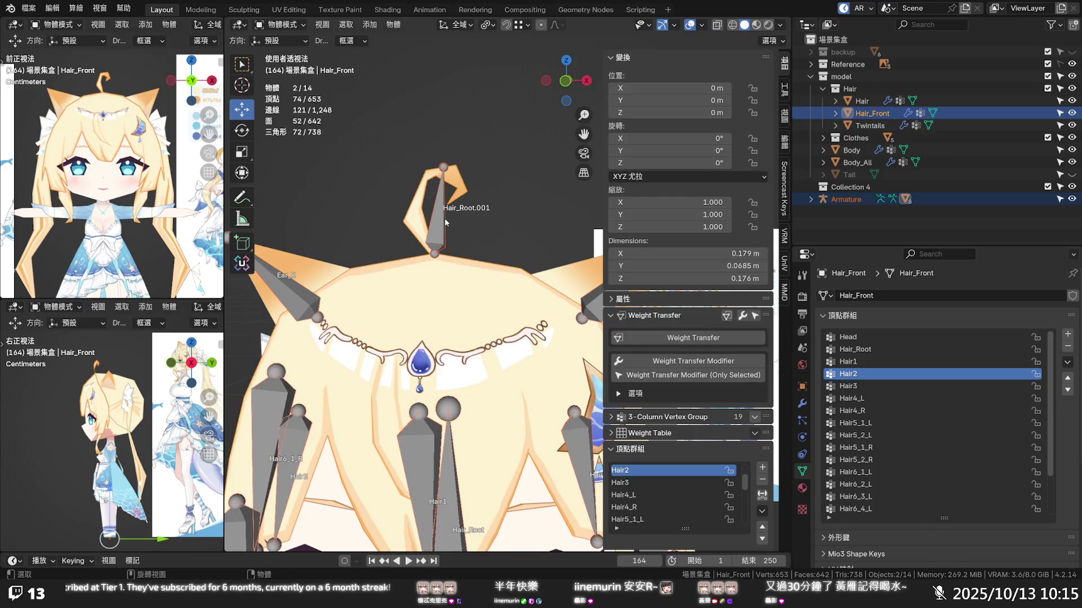
{"action": "left_click", "coordinate": [448, 221]}
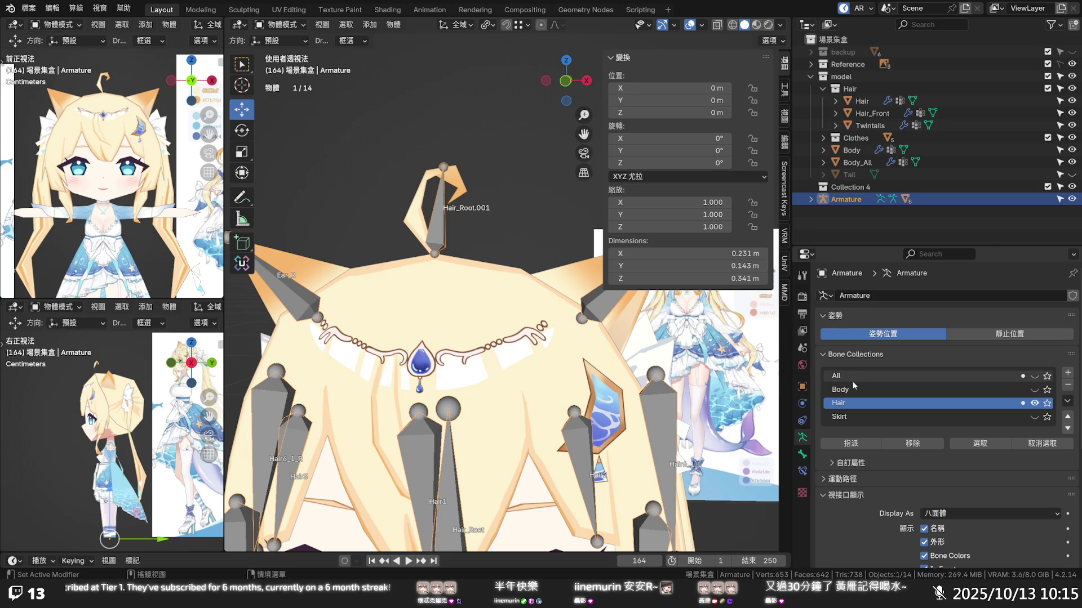
- Rename the Hair_Root.001 bone to Ahoge in bone editing, then undo that name
{"action": "left_click", "coordinate": [802, 454]}
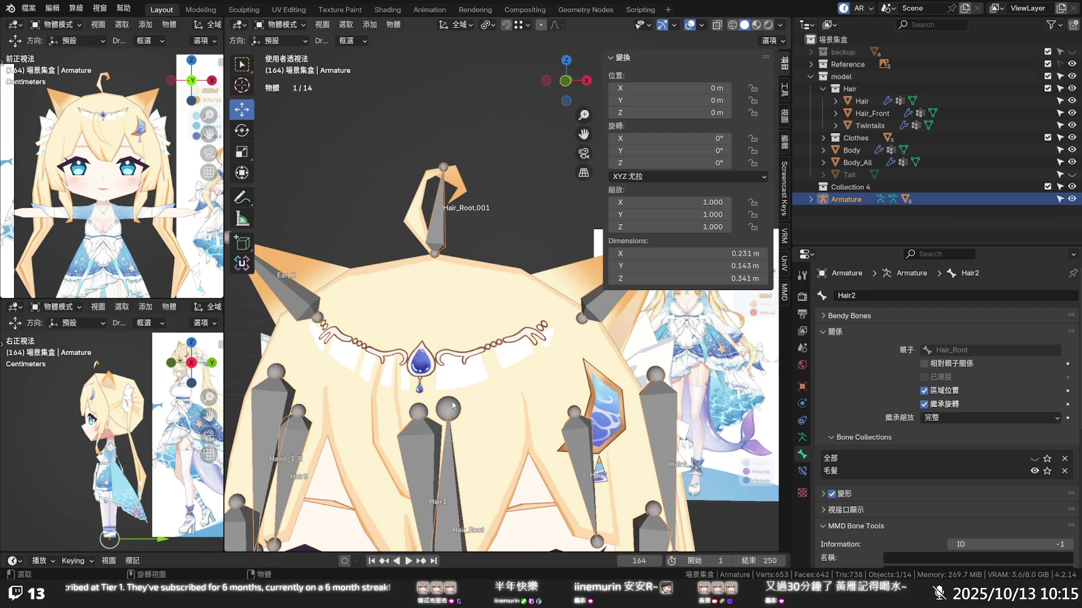
{"action": "key", "text": "Tab"}
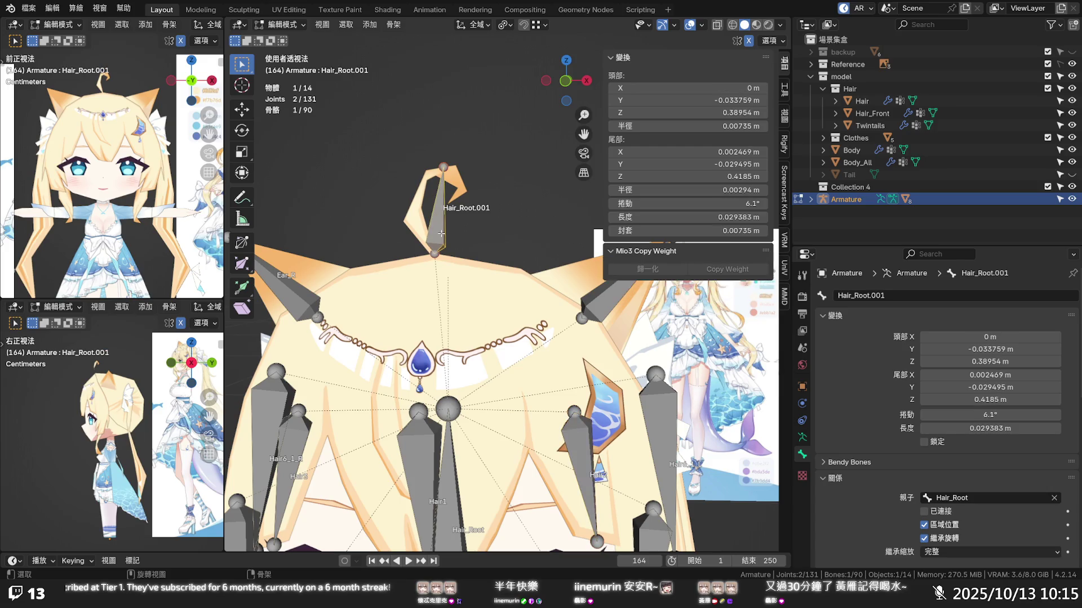
{"action": "left_click", "coordinate": [871, 296]}
{"action": "type", "text": "Ahoge"}
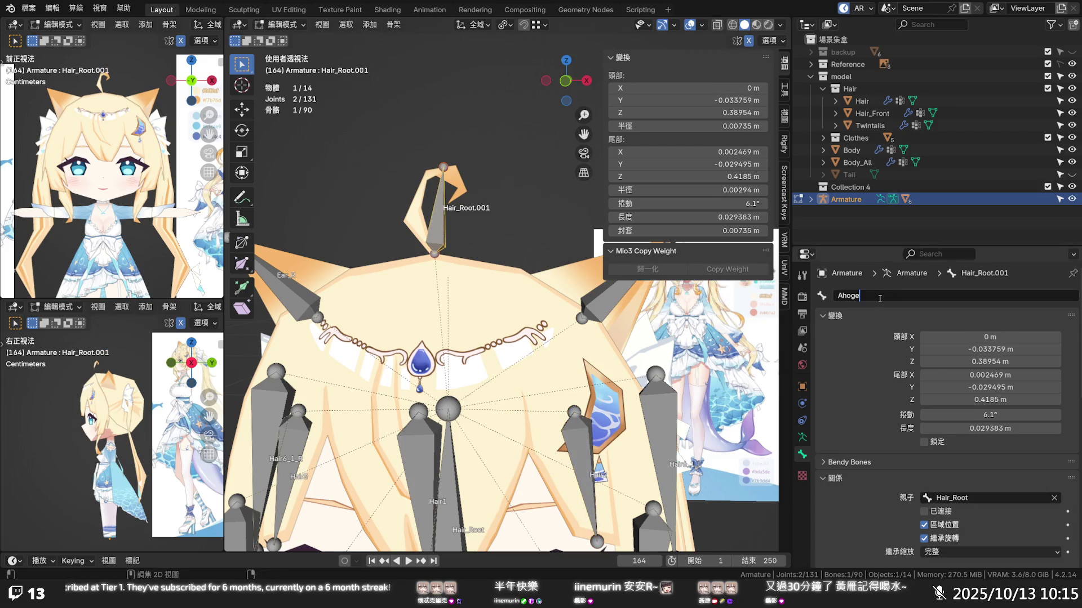
{"action": "key", "text": "Return"}
{"action": "scroll", "coordinate": [531, 203], "scroll_direction": "down", "scroll_amount": 3}
{"action": "scroll", "coordinate": [516, 235], "scroll_direction": "up", "scroll_amount": 3}
{"action": "left_click", "coordinate": [457, 183]}
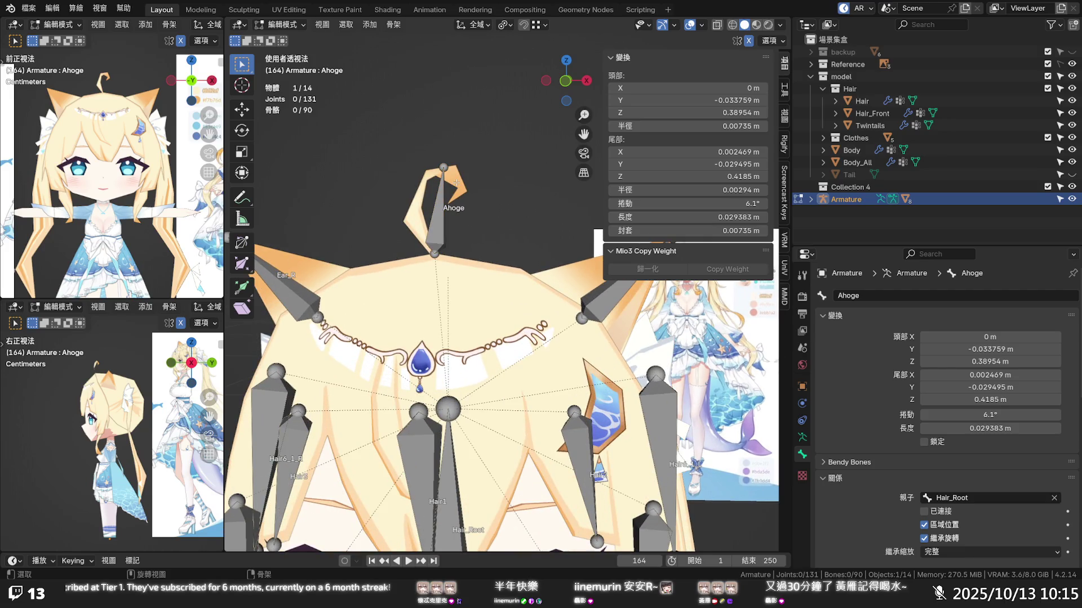
{"action": "key", "text": "ctrl+z"}
{"action": "key", "text": "ctrl+z"}
- Rename the bone to Hair_Ahoge and return to Object Mode with Hair_Front selected
{"action": "left_click", "coordinate": [923, 293]}
{"action": "type", "text": "Hair_Ahoge"}
{"action": "key", "text": "Return"}
{"action": "key", "text": "Tab"}
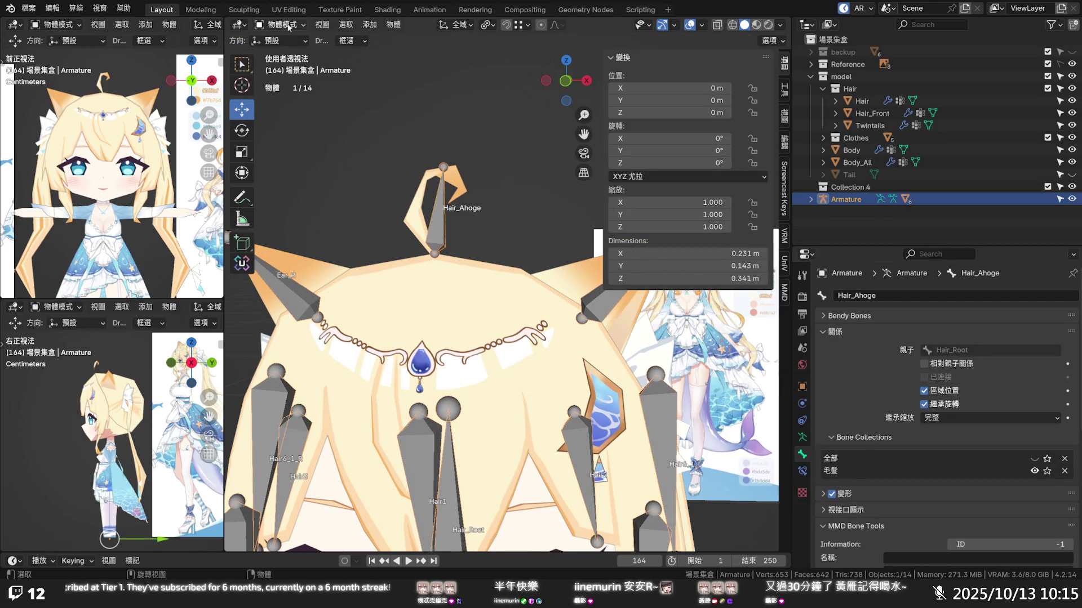
{"action": "left_click", "coordinate": [417, 220]}
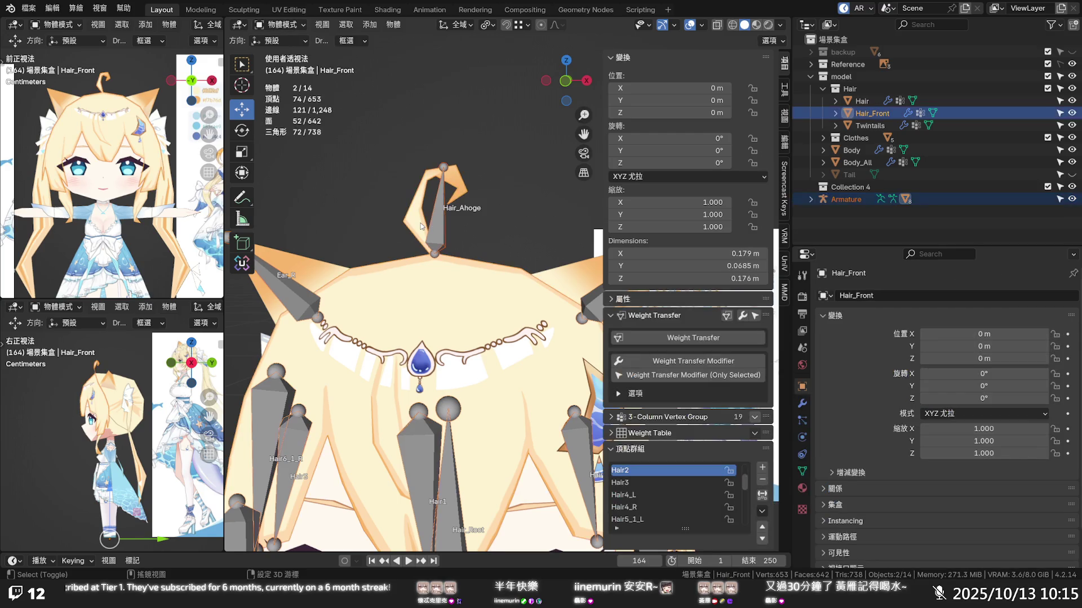
- Select the ahoge tip vertices of Hair_Front and switch the mesh to weight painting
{"action": "key", "text": "Tab"}
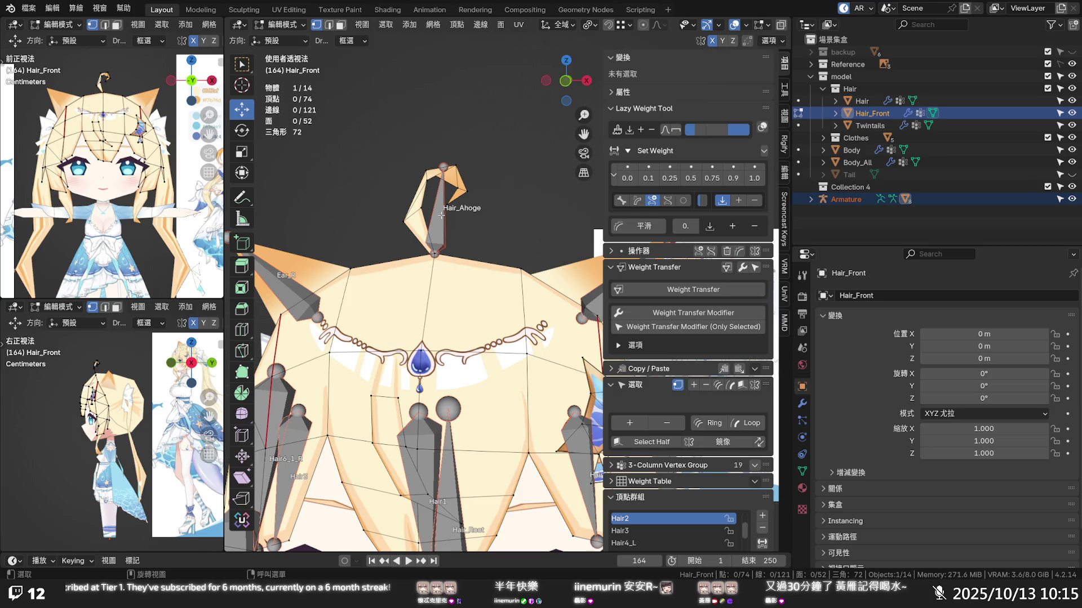
{"action": "left_click", "coordinate": [442, 214]}
{"action": "left_click", "coordinate": [455, 165]}
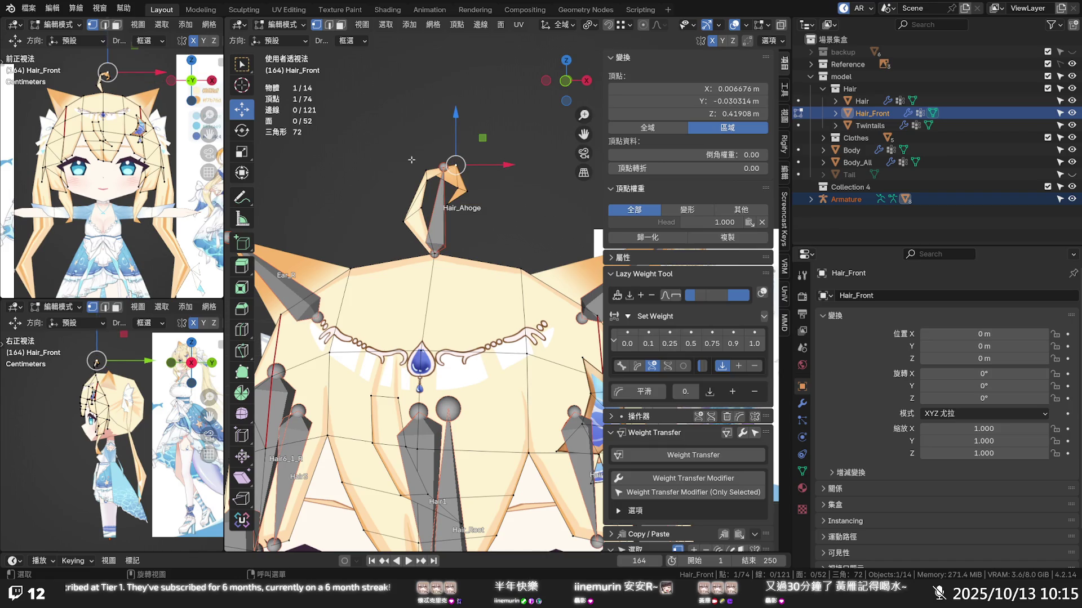
{"action": "left_click", "coordinate": [288, 26]}
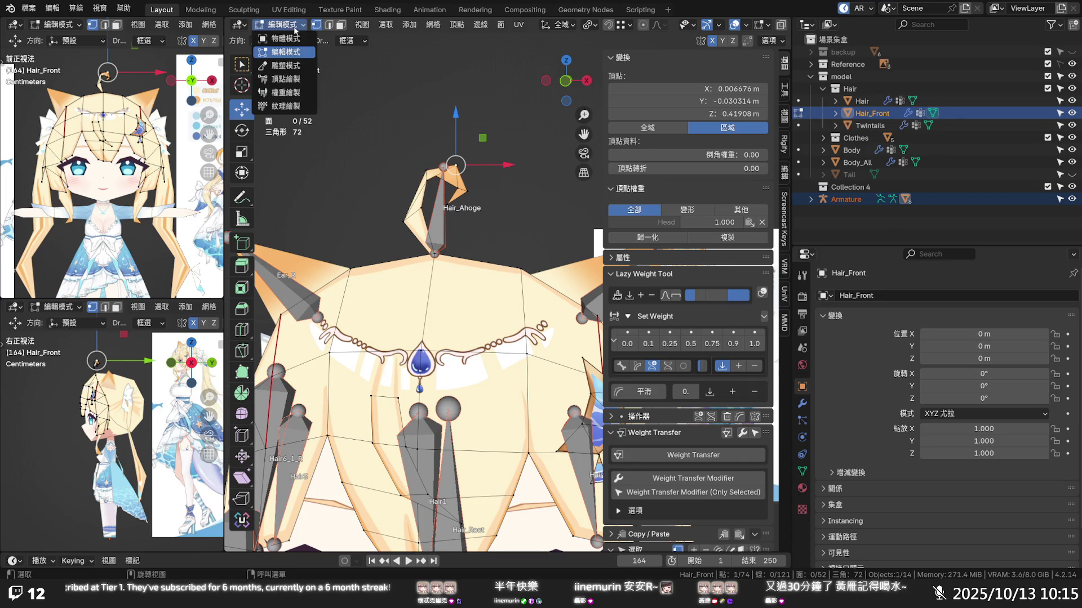
{"action": "left_click", "coordinate": [291, 93]}
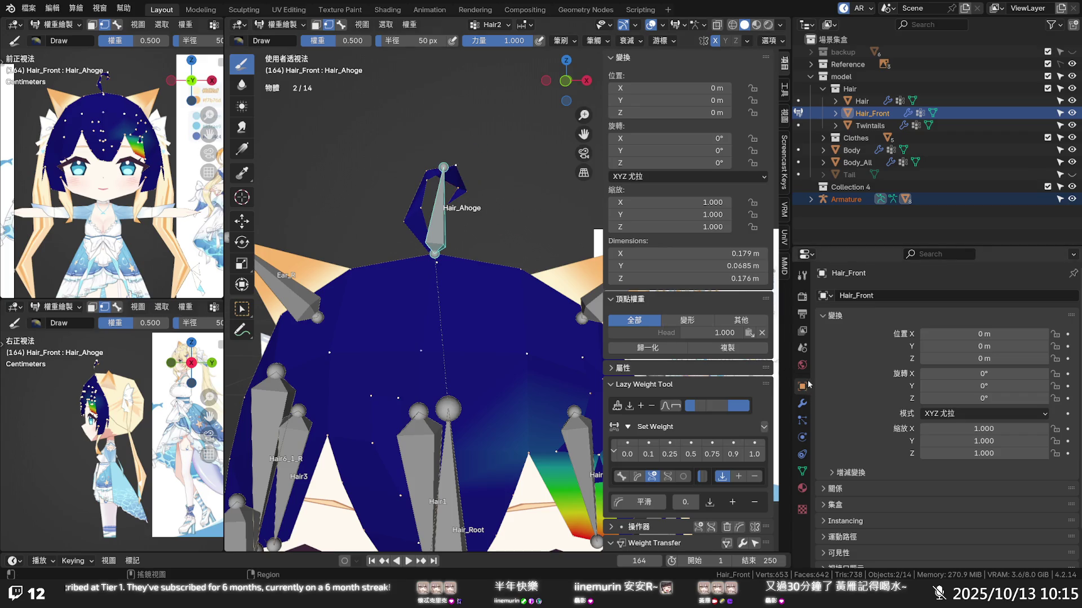
- Add a vertex group named Hair_Ahoge to Hair_Front and paint its weight on the ahoge tip
{"action": "left_click", "coordinate": [802, 471]}
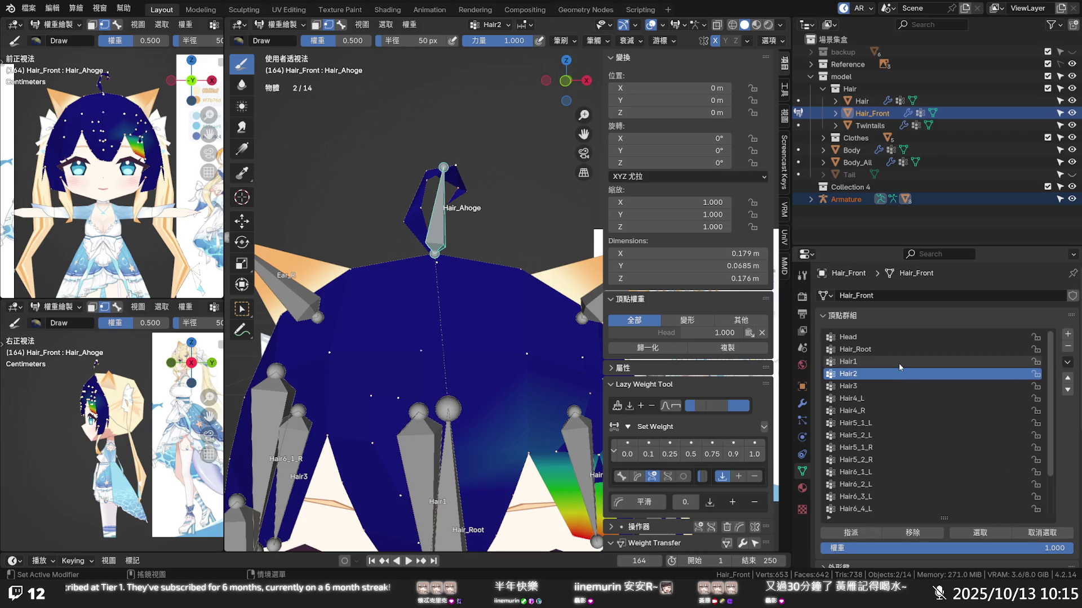
{"action": "scroll", "coordinate": [435, 265], "scroll_direction": "down", "scroll_amount": 3}
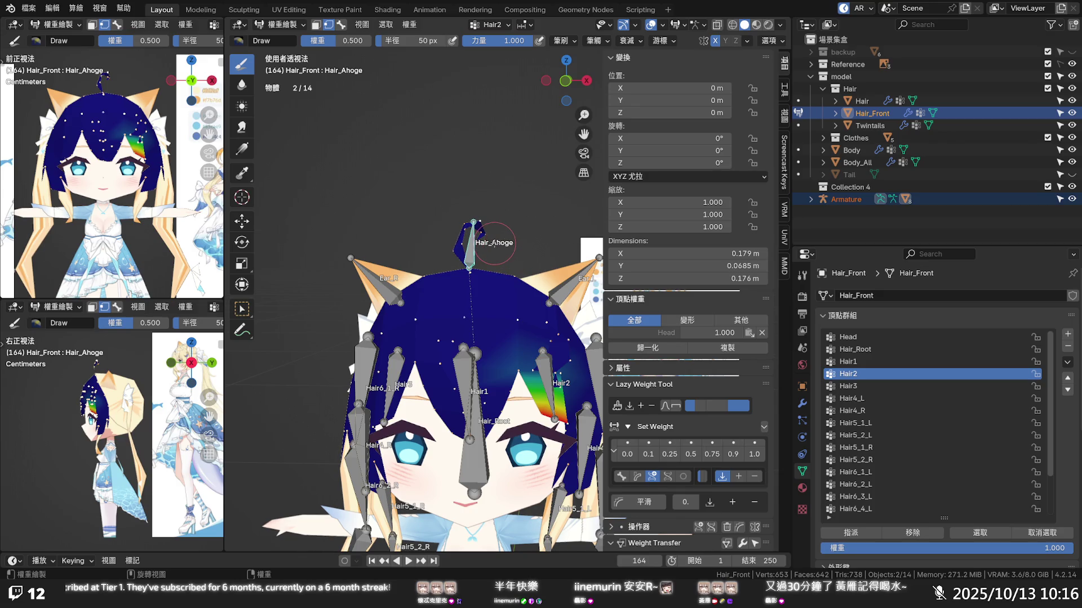
{"action": "scroll", "coordinate": [502, 242], "scroll_direction": "up", "scroll_amount": 2}
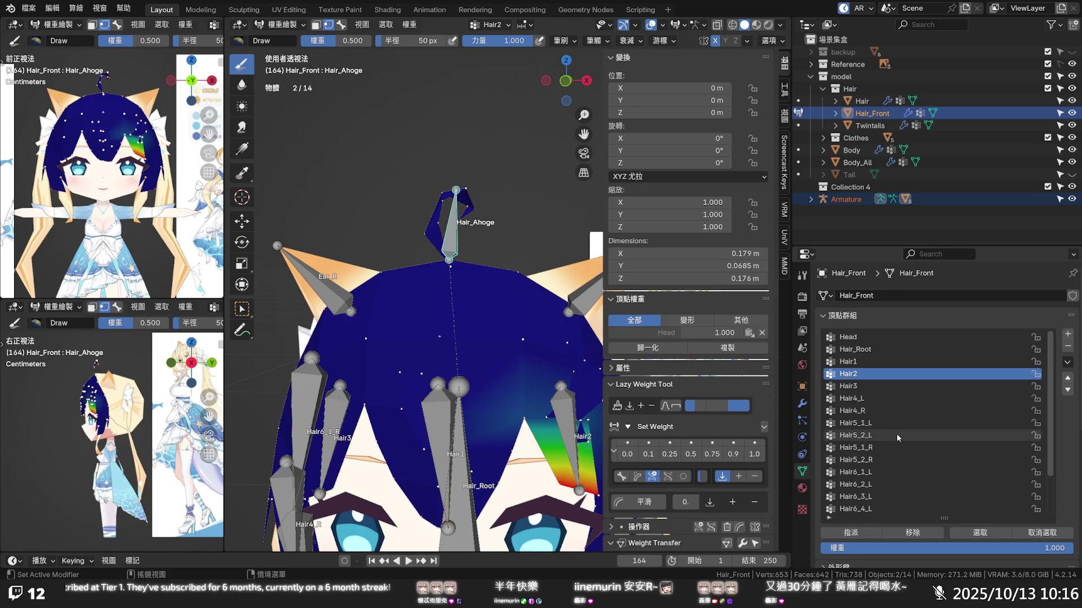
{"action": "scroll", "coordinate": [896, 431], "scroll_direction": "down", "scroll_amount": 5}
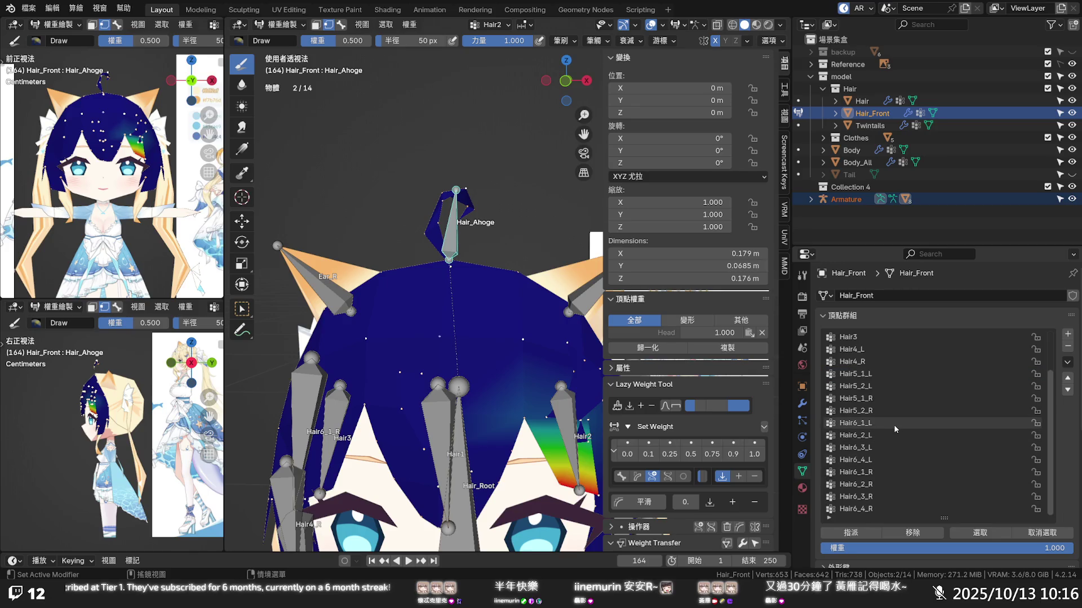
{"action": "left_click", "coordinate": [1067, 334]}
{"action": "double_click", "coordinate": [879, 510]}
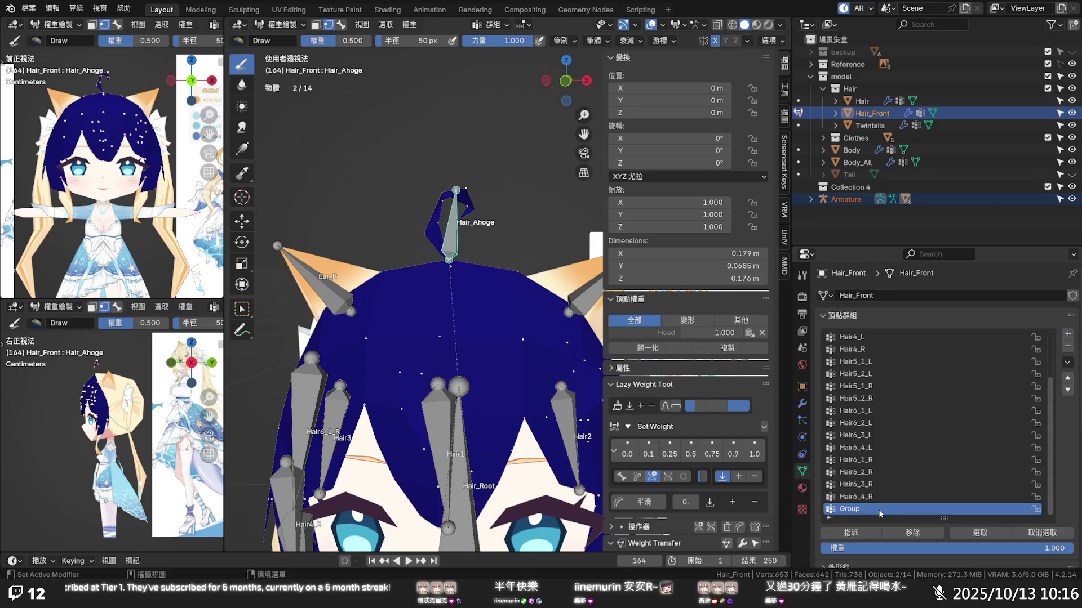
{"action": "type", "text": "Hair_Ahoge"}
{"action": "key", "text": "Return"}
{"action": "type", "text": "Hair"}
{"action": "key", "text": "BackSpace"}
{"action": "key", "text": "BackSpace"}
{"action": "type", "text": "ir"}
{"action": "type", "text": "_"}
{"action": "key", "text": "Return"}
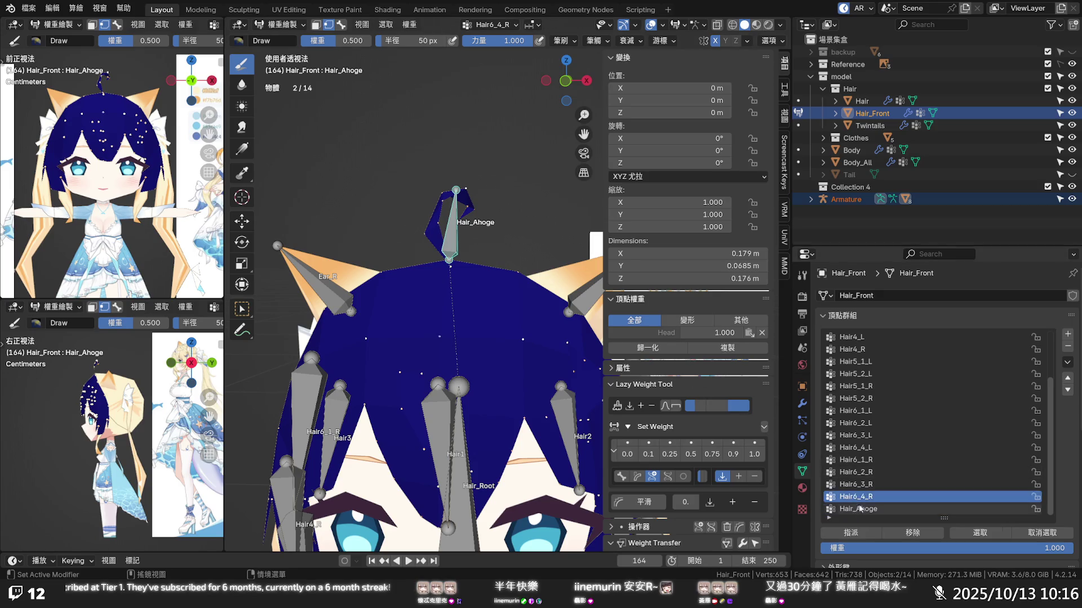
{"action": "left_click", "coordinate": [463, 192]}
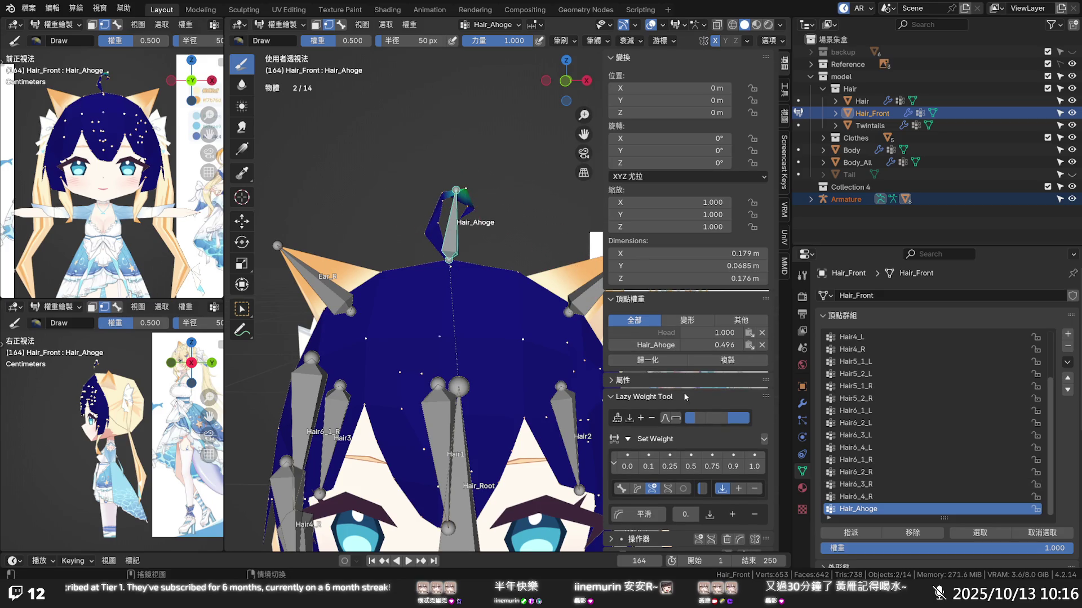
- Paint the ahoge tip vertices to full 1.0 Hair_Ahoge weight with the Set Weight tool
{"action": "left_click", "coordinate": [755, 466]}
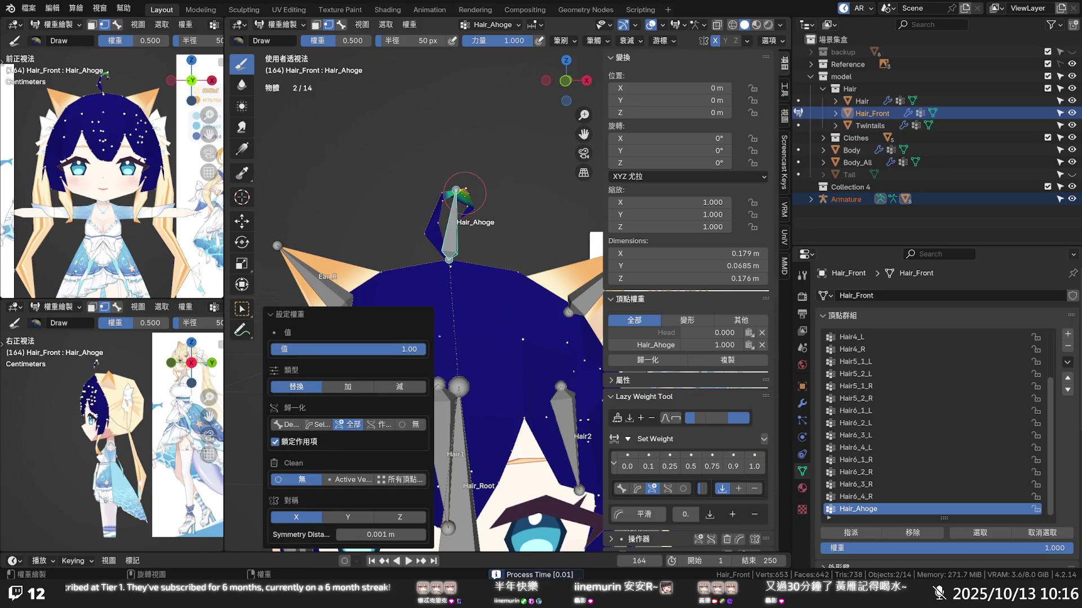
{"action": "left_click_drag", "start_coordinate": [463, 182], "coordinate": [443, 193]}
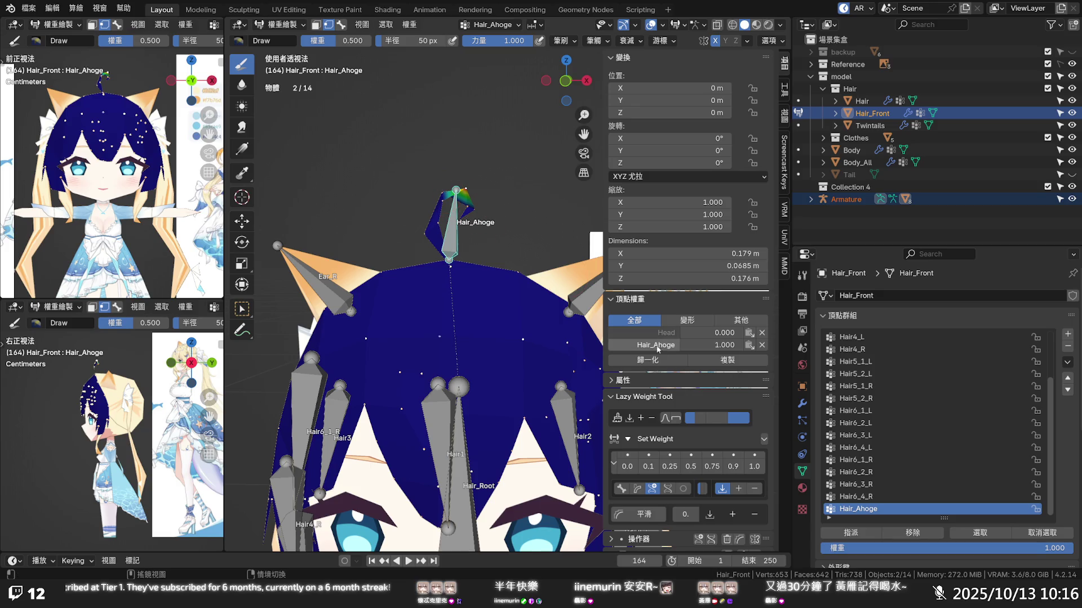
{"action": "left_click", "coordinate": [732, 466]}
{"action": "left_click", "coordinate": [753, 466]}
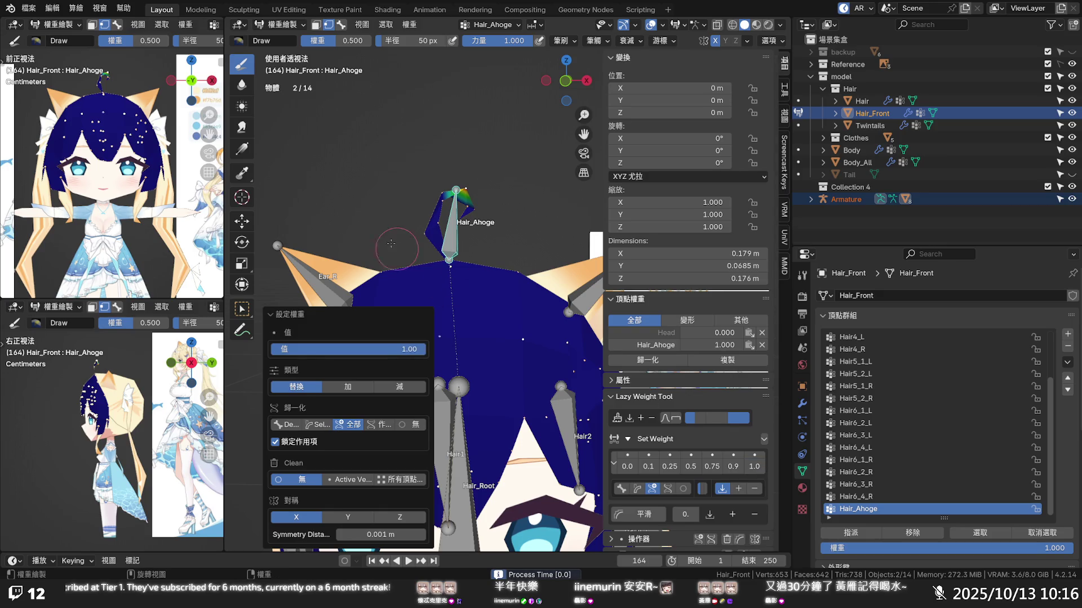
{"action": "left_click_drag", "start_coordinate": [441, 196], "coordinate": [458, 194]}
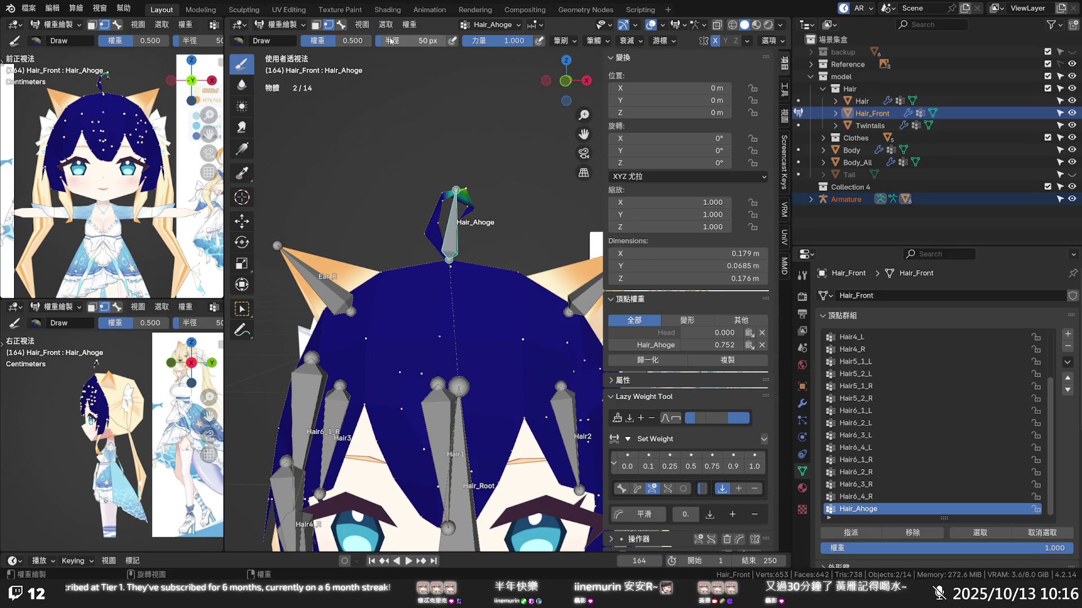
- Start a Hair_Ahoge weight gradient along the ahoge strand with the Gradient tool
{"action": "left_click", "coordinate": [242, 150]}
{"action": "left_click_drag", "start_coordinate": [462, 188], "coordinate": [464, 248]}
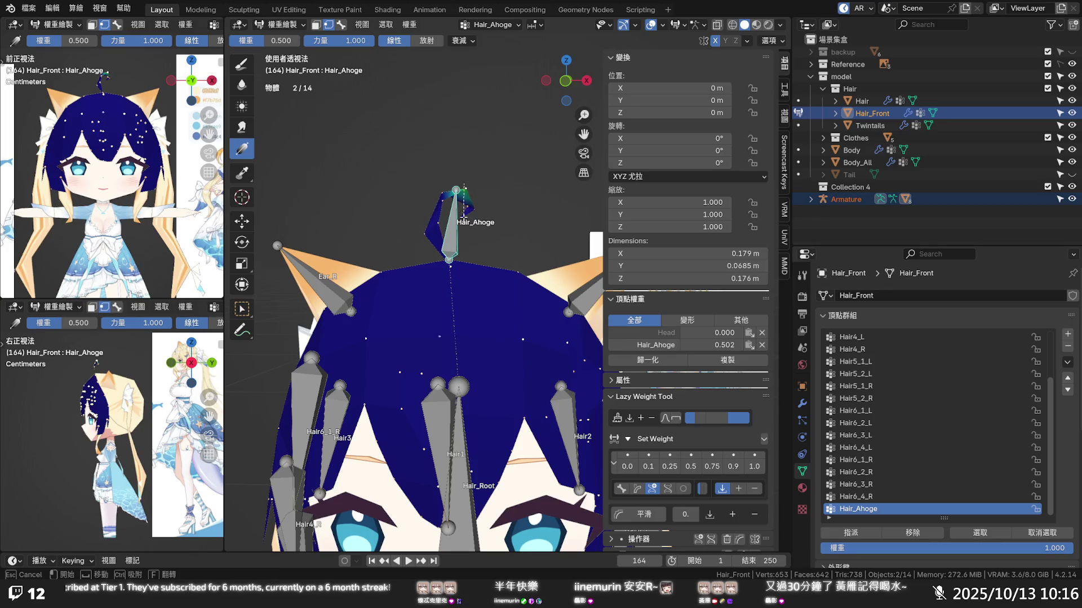
- Draw full-weight Hair_Ahoge gradients down the ahoge from tip toward base, checking the tip vertex
{"action": "left_click_drag", "start_coordinate": [279, 41], "coordinate": [297, 41]}
{"action": "left_click_drag", "start_coordinate": [456, 190], "coordinate": [446, 267]}
{"action": "left_click_drag", "start_coordinate": [433, 155], "coordinate": [433, 245]}
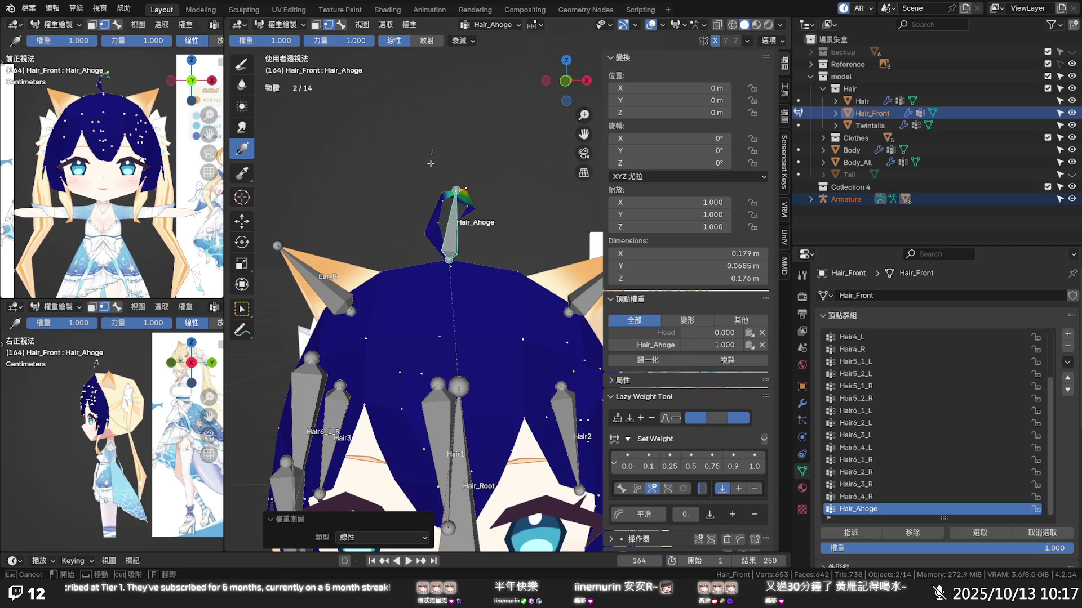
{"action": "left_click", "coordinate": [443, 204]}
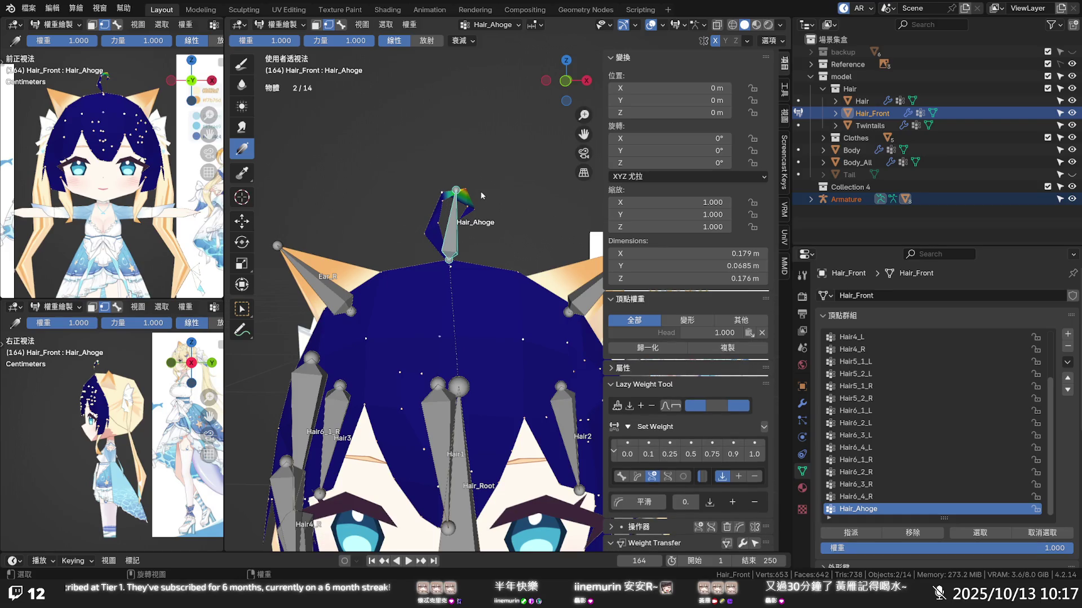
{"action": "left_click", "coordinate": [466, 192]}
{"action": "mouse_move", "coordinate": [412, 161]}
{"action": "left_mouse_down"}
{"action": "mouse_move", "coordinate": [484, 254]}
{"action": "mouse_move", "coordinate": [450, 264]}
{"action": "left_mouse_up"}
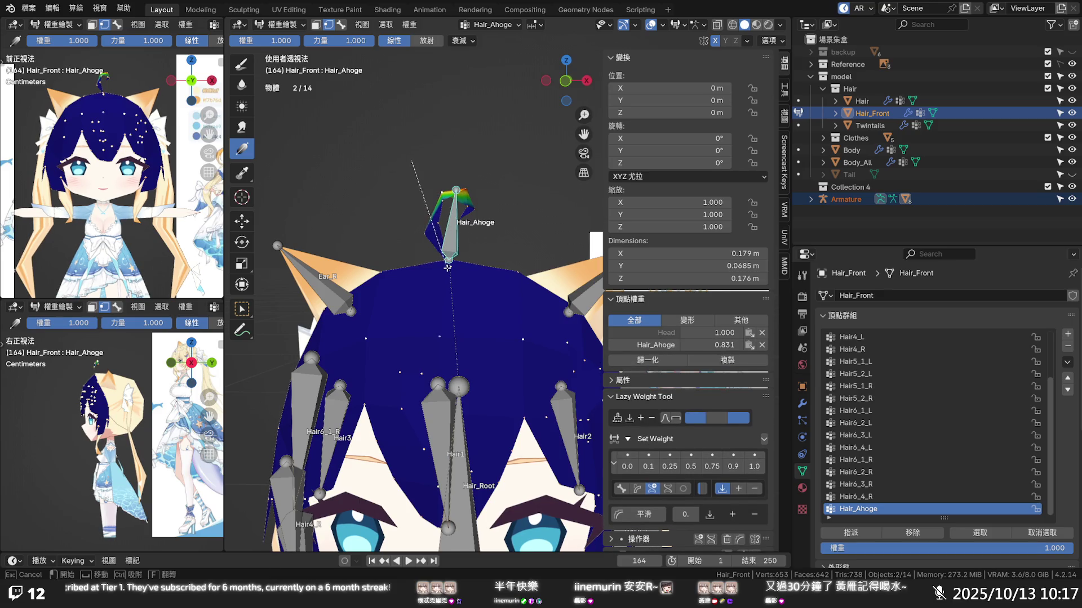
{"action": "key", "text": "a"}
{"action": "left_click", "coordinate": [435, 197]}
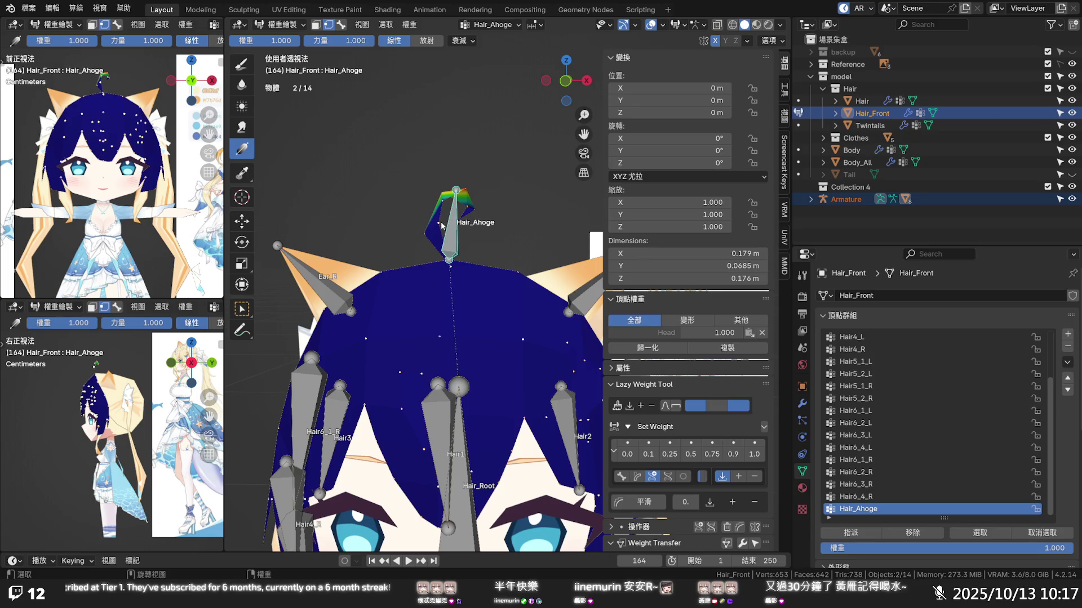
{"action": "left_click_drag", "start_coordinate": [444, 212], "coordinate": [435, 222]}
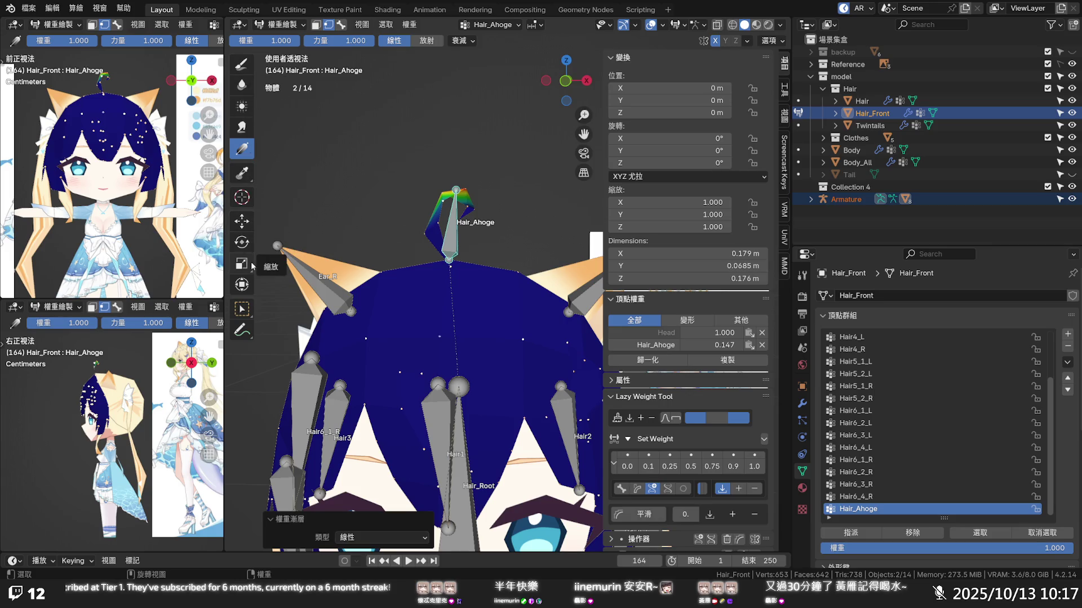
- Box-select the ahoge strand's vertices and redraw the gradient down them, adjusting its falloff
{"action": "left_click", "coordinate": [241, 309]}
{"action": "left_click_drag", "start_coordinate": [411, 151], "coordinate": [492, 253]}
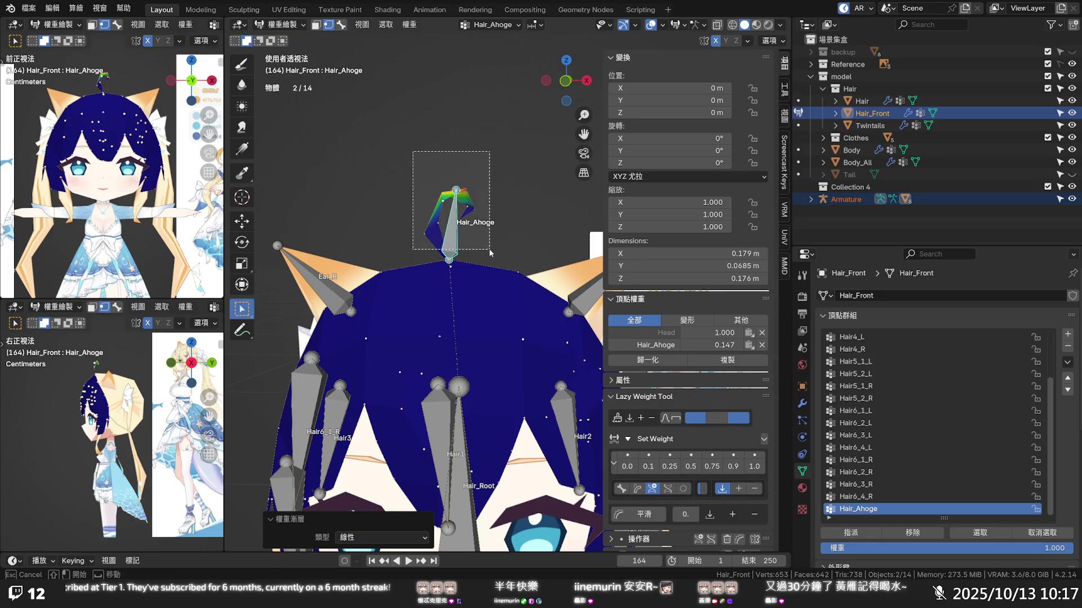
{"action": "left_click", "coordinate": [243, 148]}
{"action": "left_click_drag", "start_coordinate": [423, 145], "coordinate": [425, 263]}
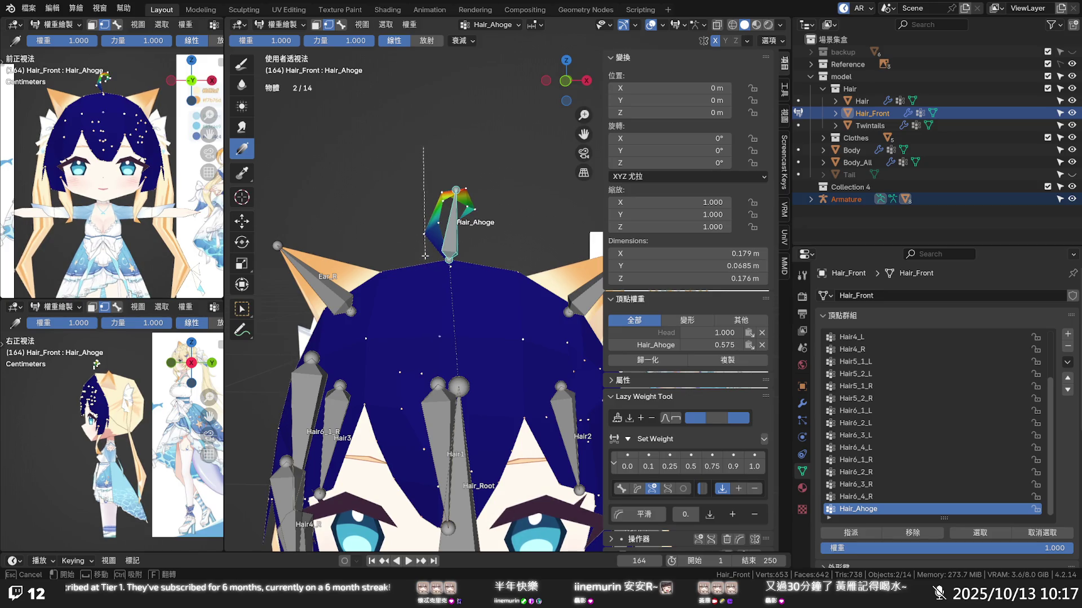
{"action": "left_click_drag", "start_coordinate": [425, 255], "coordinate": [424, 269]}
{"action": "scroll", "coordinate": [445, 198], "scroll_direction": "up", "scroll_amount": 2}
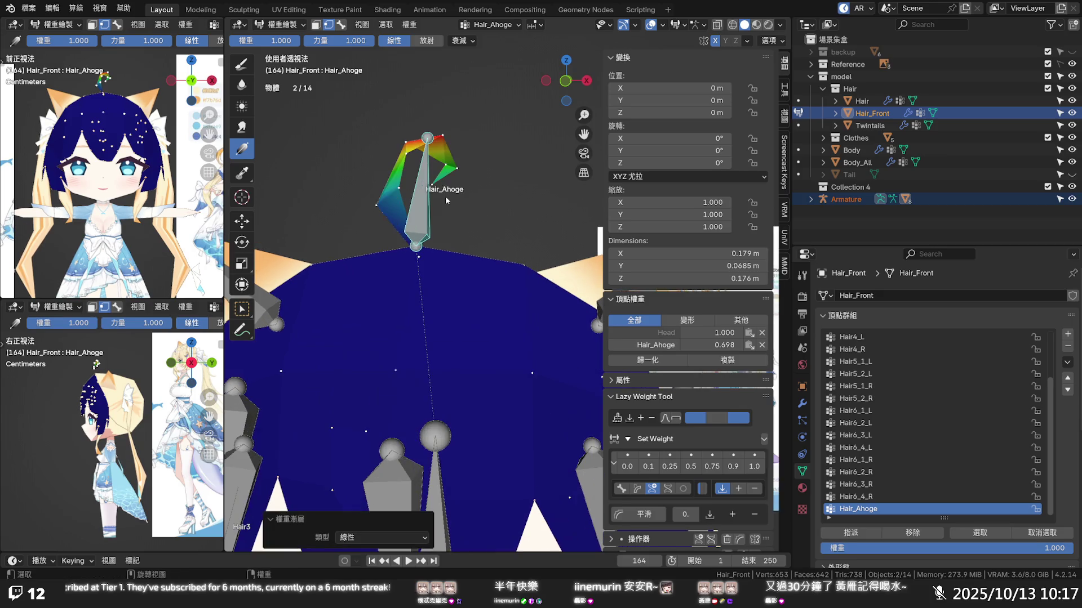